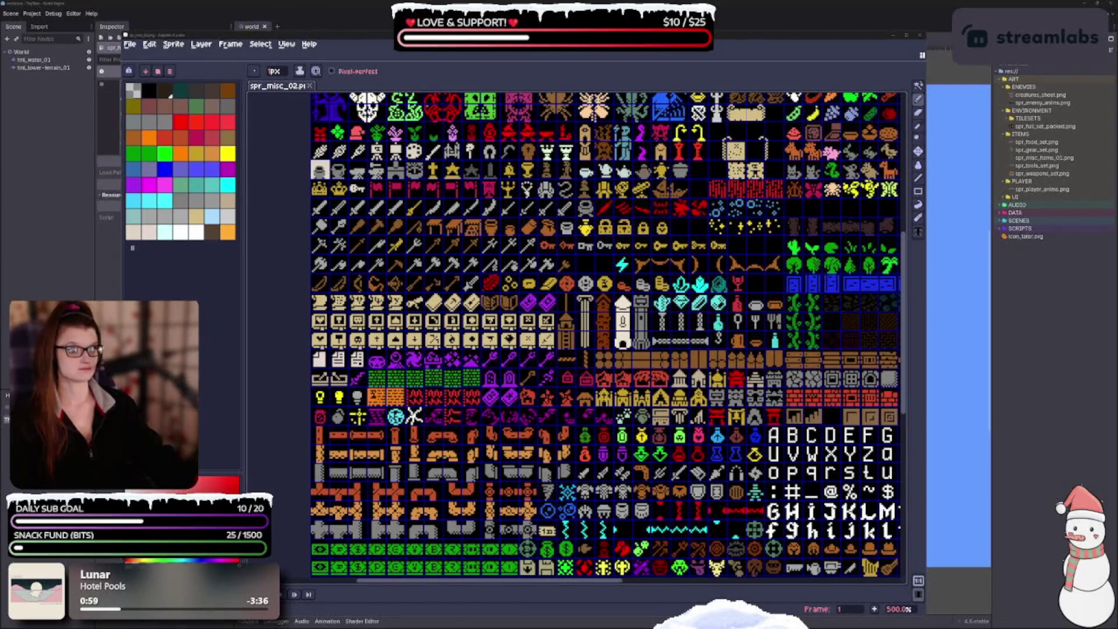
Close the spr_misc_02.png sprite sheet in Aseprite.
left_click(920, 35)
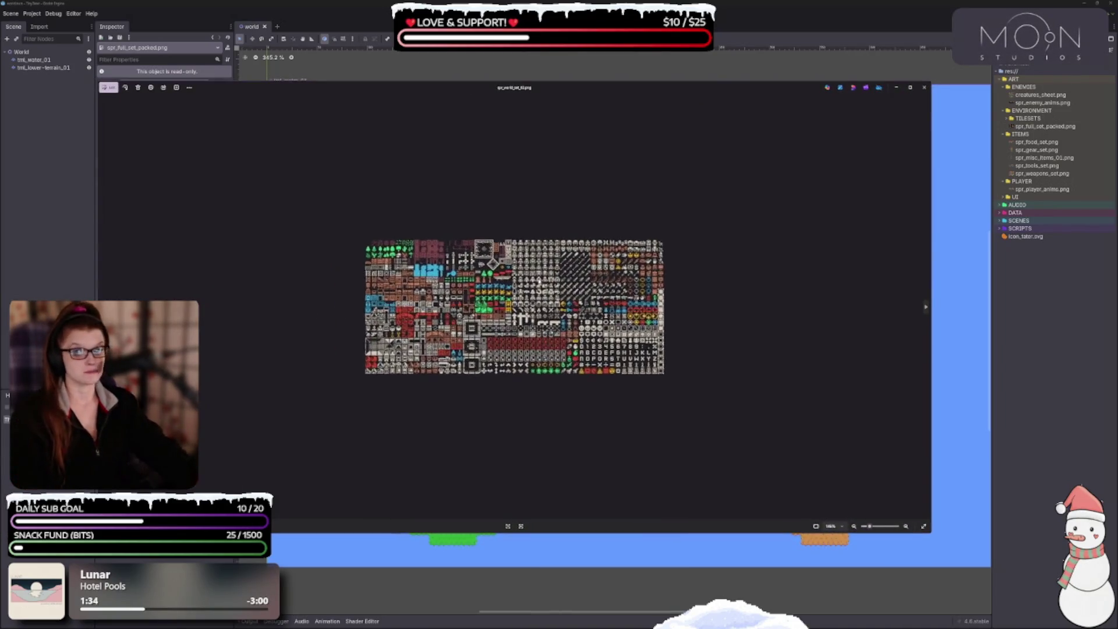
Zoom the tileset image, step through to the misc items sheet, then close Photos.
scroll(476, 390, "up", 3)
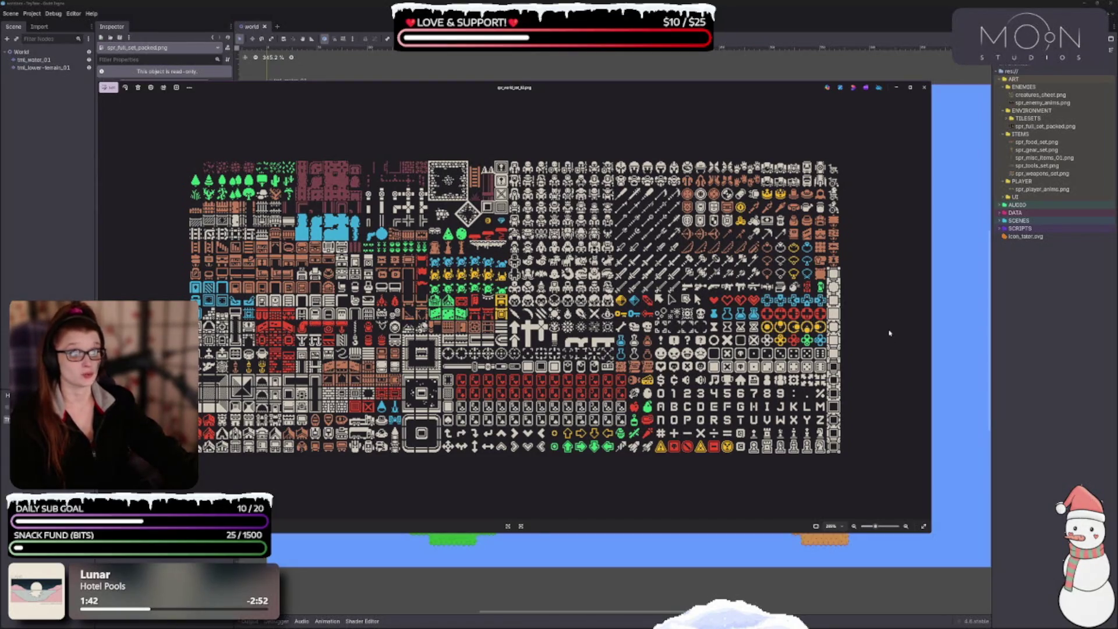
left_click(924, 313)
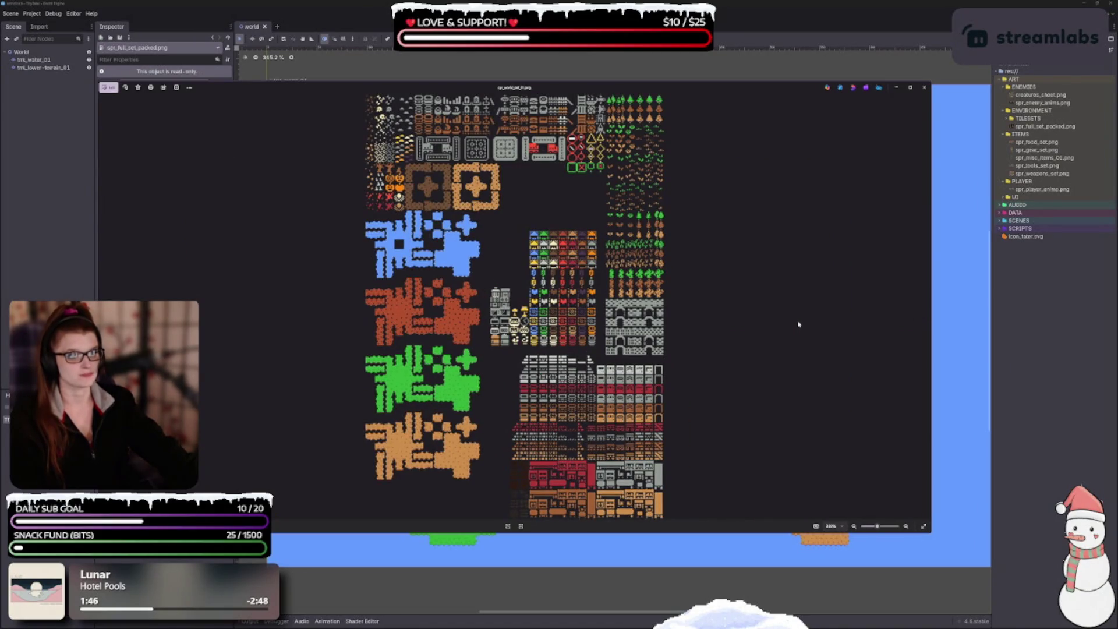
left_click(926, 307)
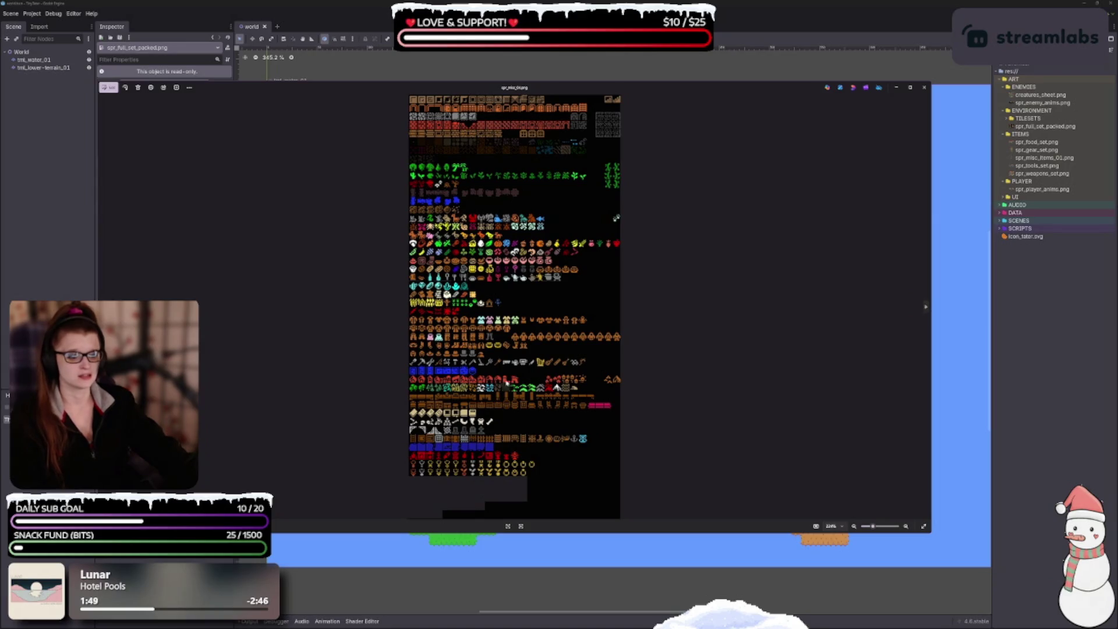
scroll(506, 382, "down", 1)
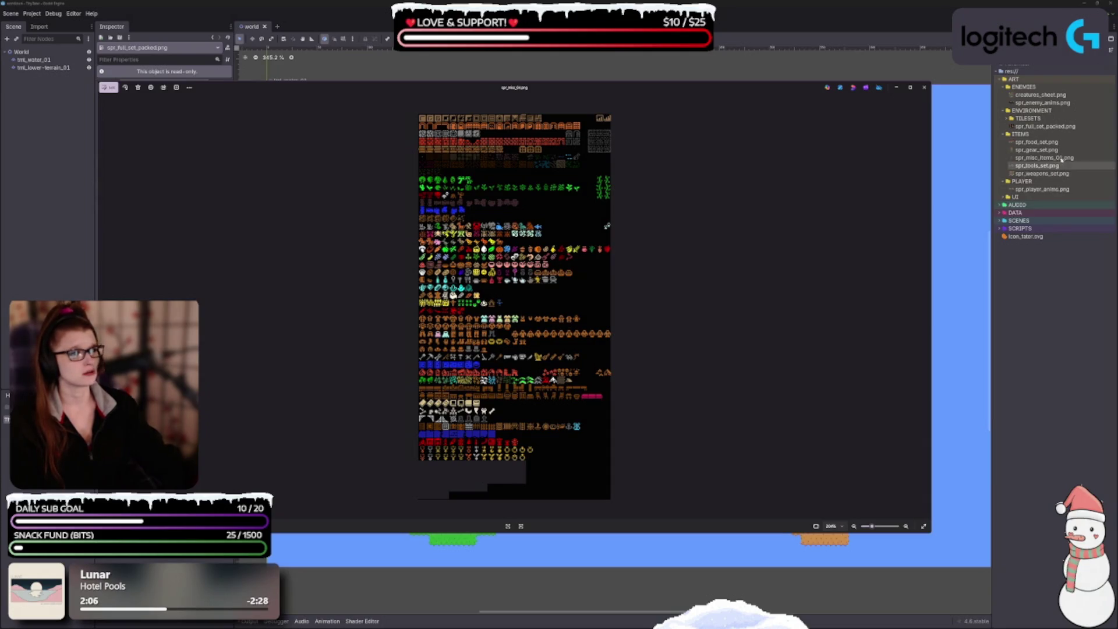
mouse_move(1048, 152)
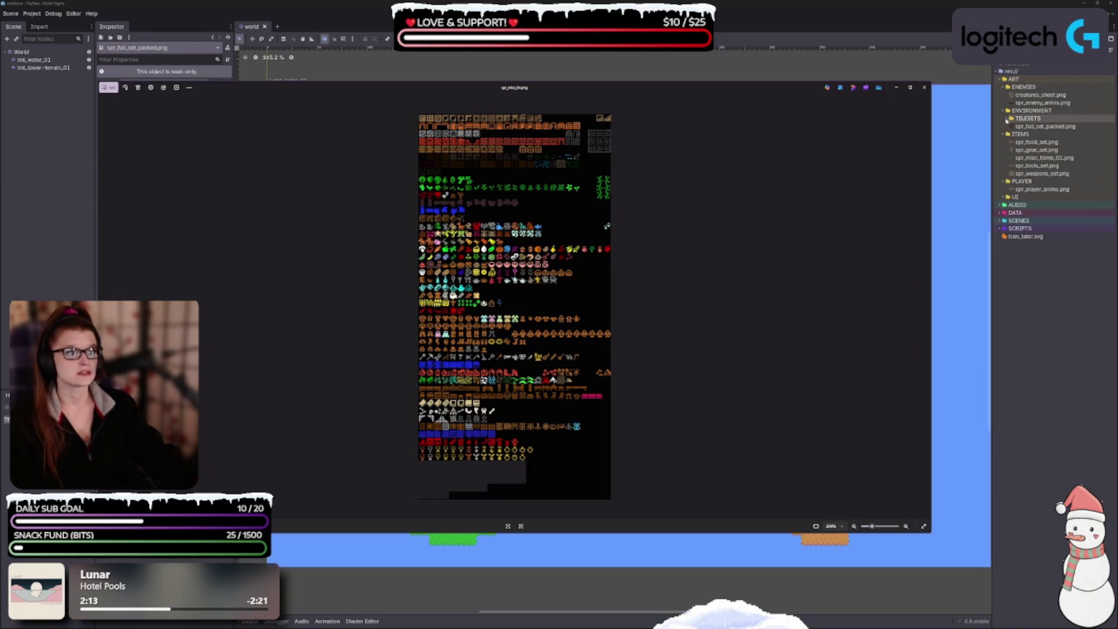
left_click(1009, 121)
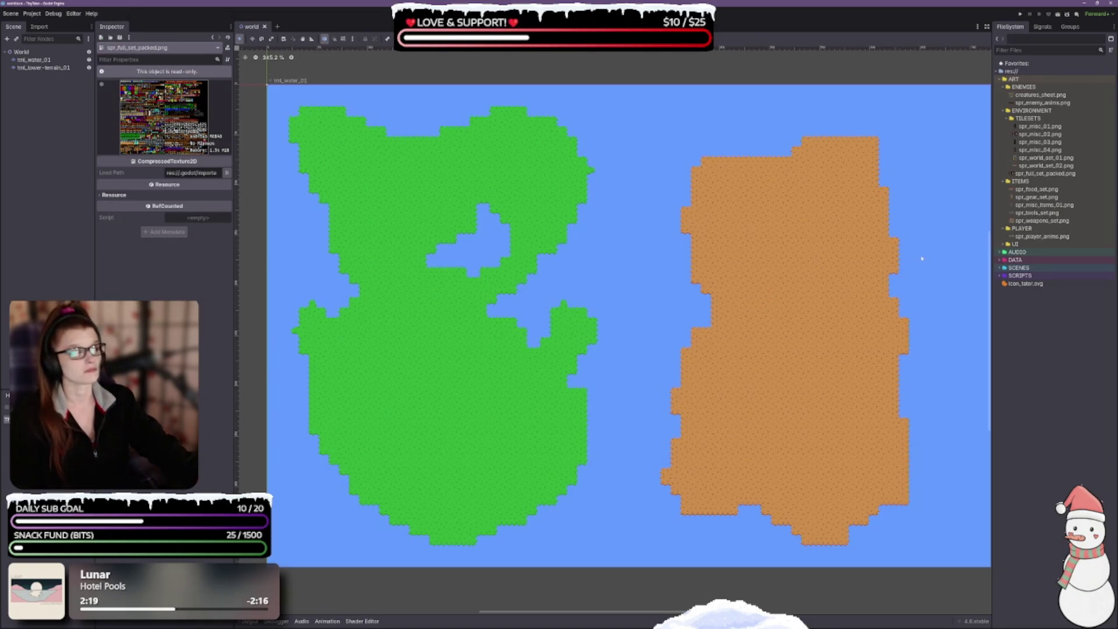
Delete spr_misc_04.png and spr_misc_03.png from the TILESETS folder.
left_click(1040, 150)
key("Delete")
key("Return")
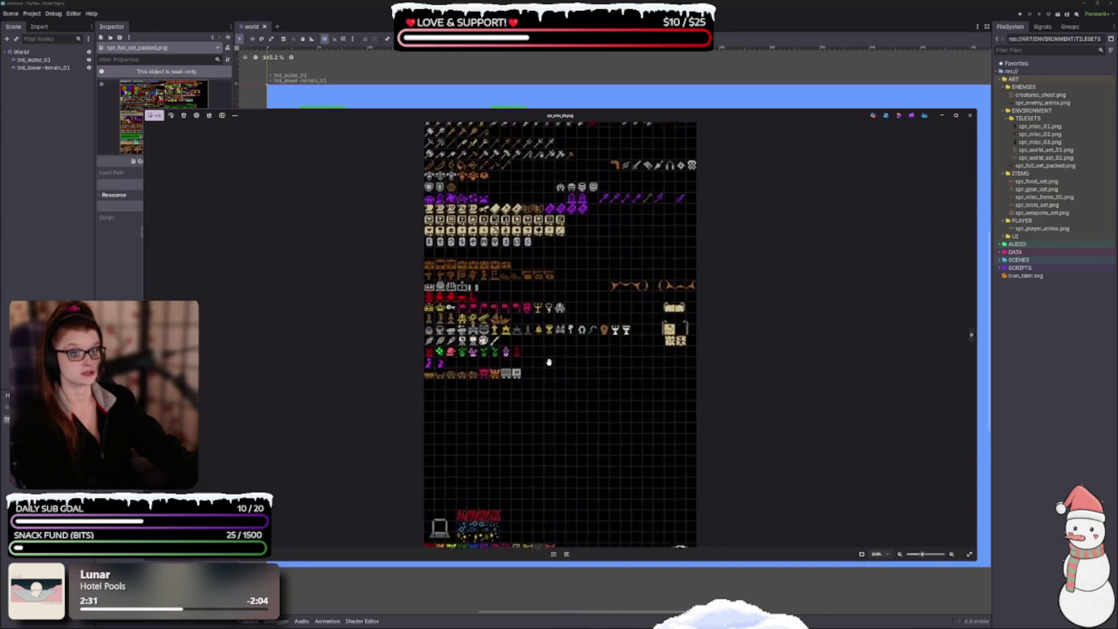
left_click(1048, 142)
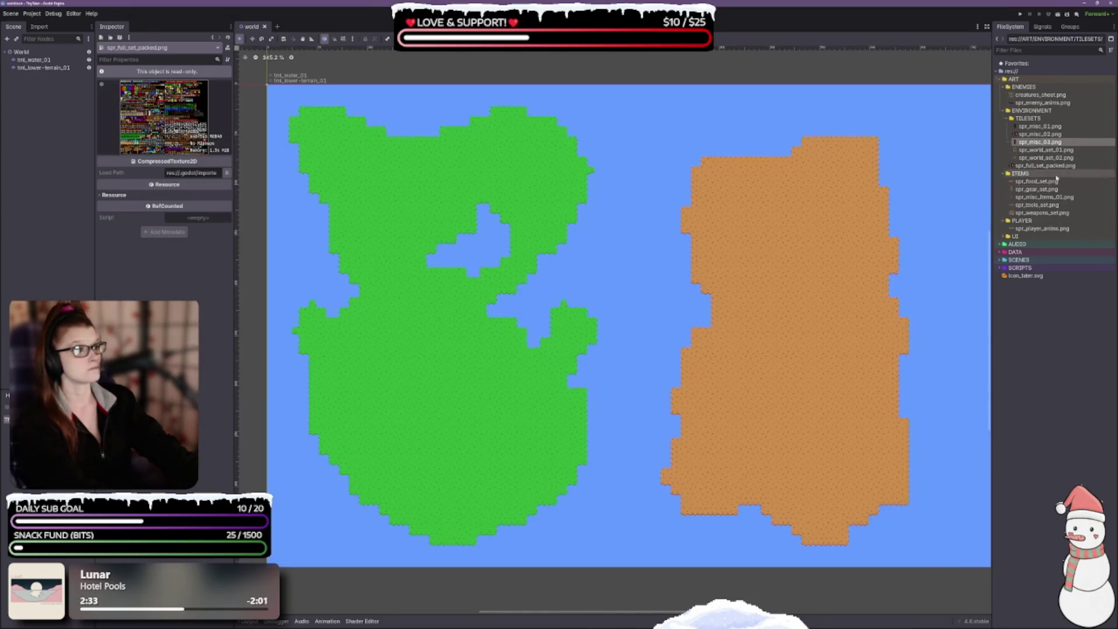
key("Delete")
left_click(503, 345)
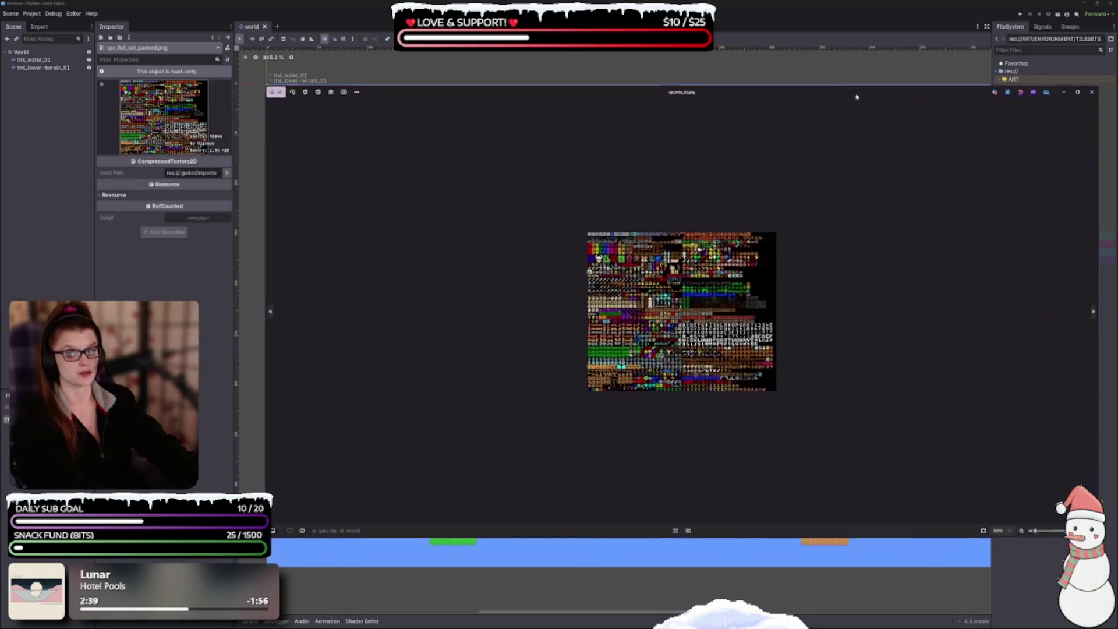
Start editing the misc items sheet, then reposition and enlarge the editor window.
scroll(831, 424, "up", 5)
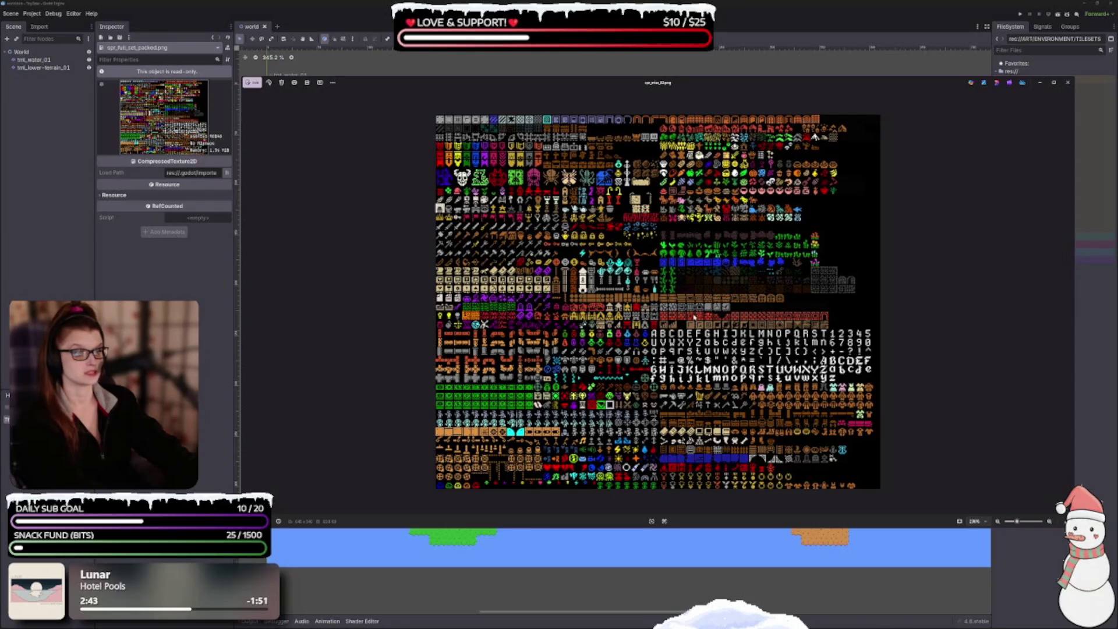
left_click(268, 82)
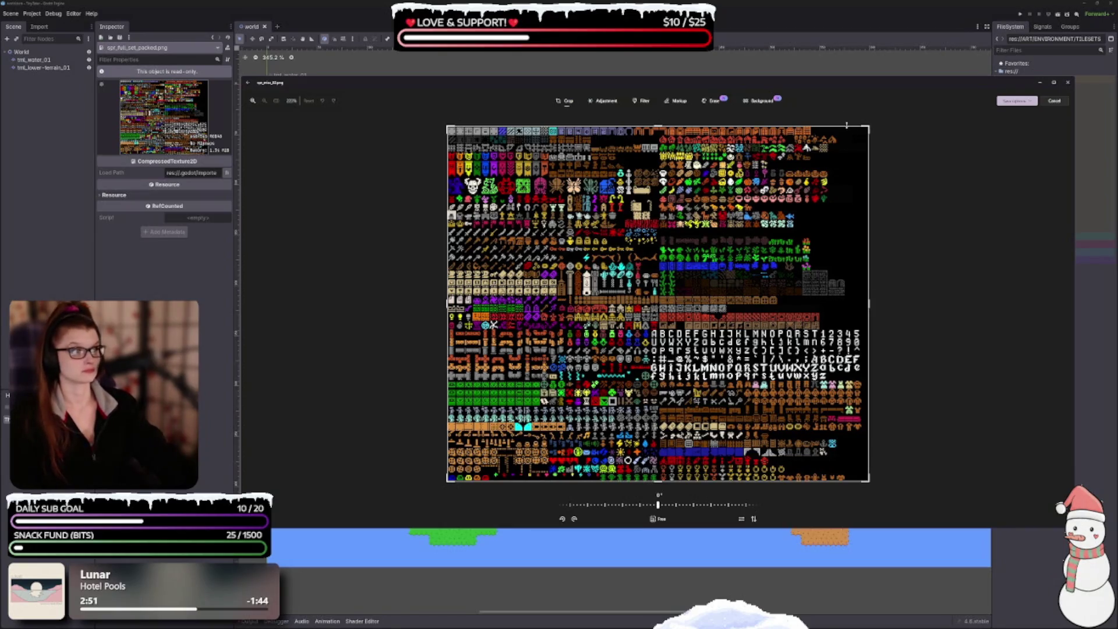
left_click_drag(943, 89, 948, 170)
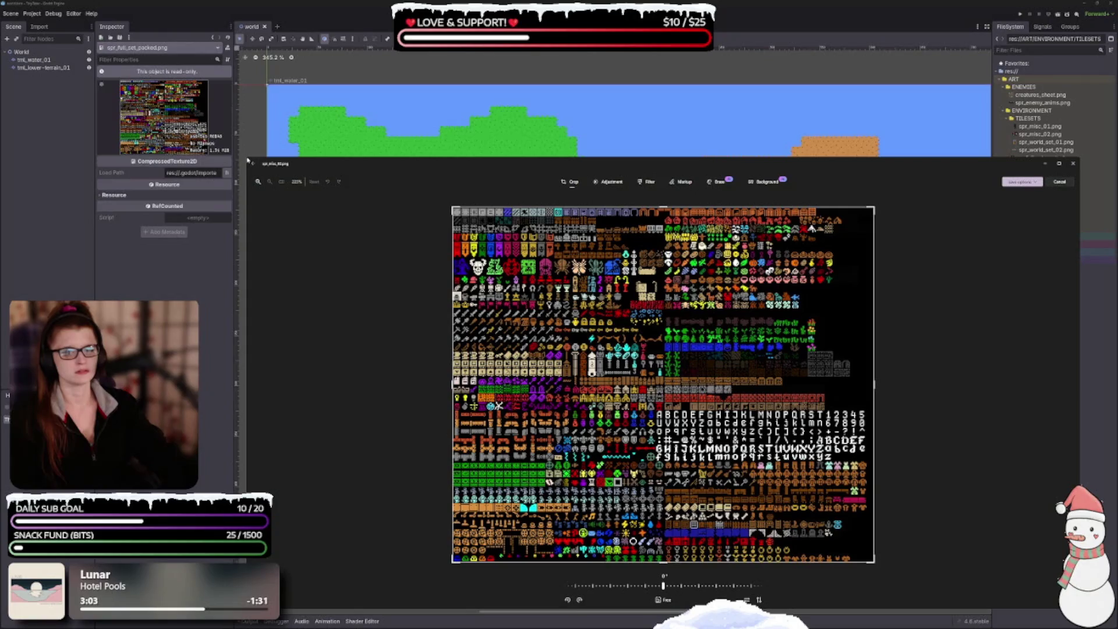
mouse_move(246, 157)
left_mouse_down()
mouse_move(155, 75)
mouse_move(100, 67)
left_mouse_up()
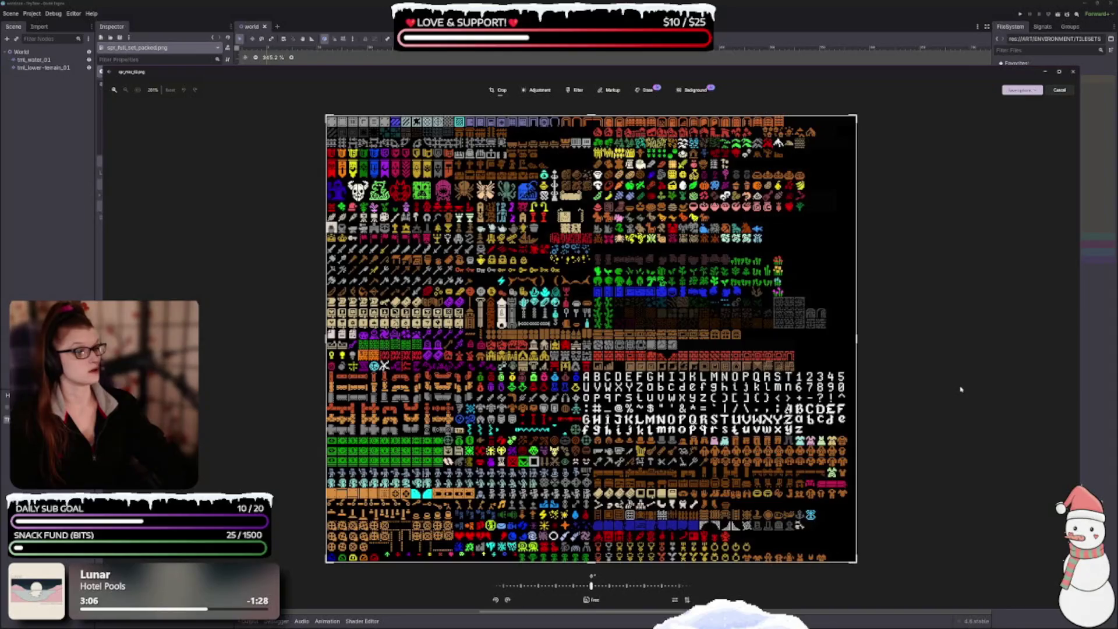
Fine-tune the crop's right edge and realign the sheet within the crop area.
left_click_drag(855, 338, 854, 339)
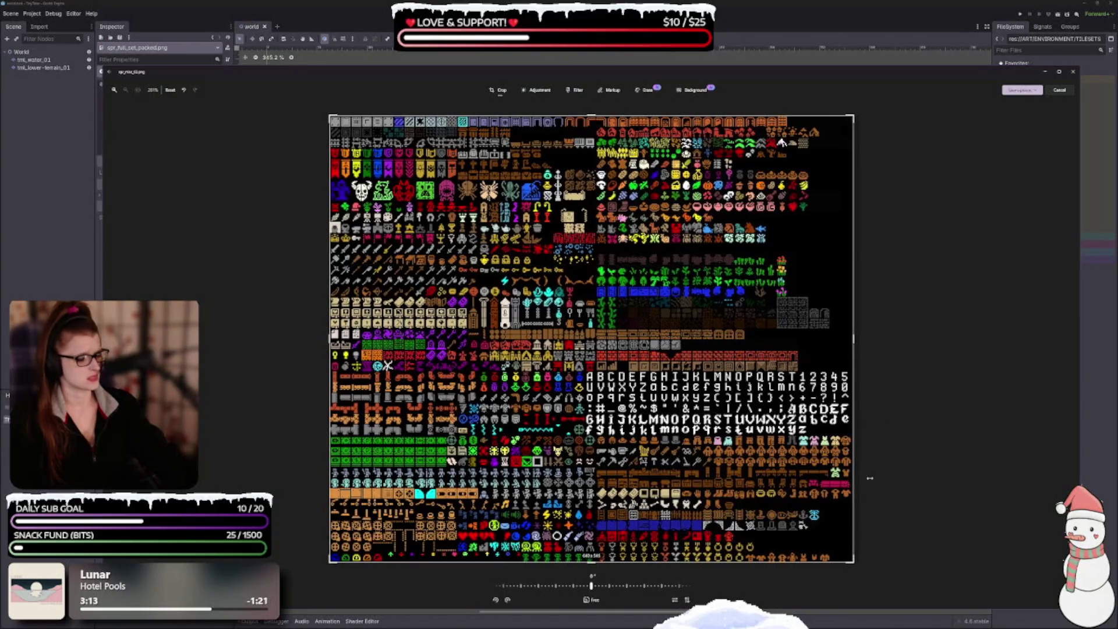
scroll(755, 398, "up", 2)
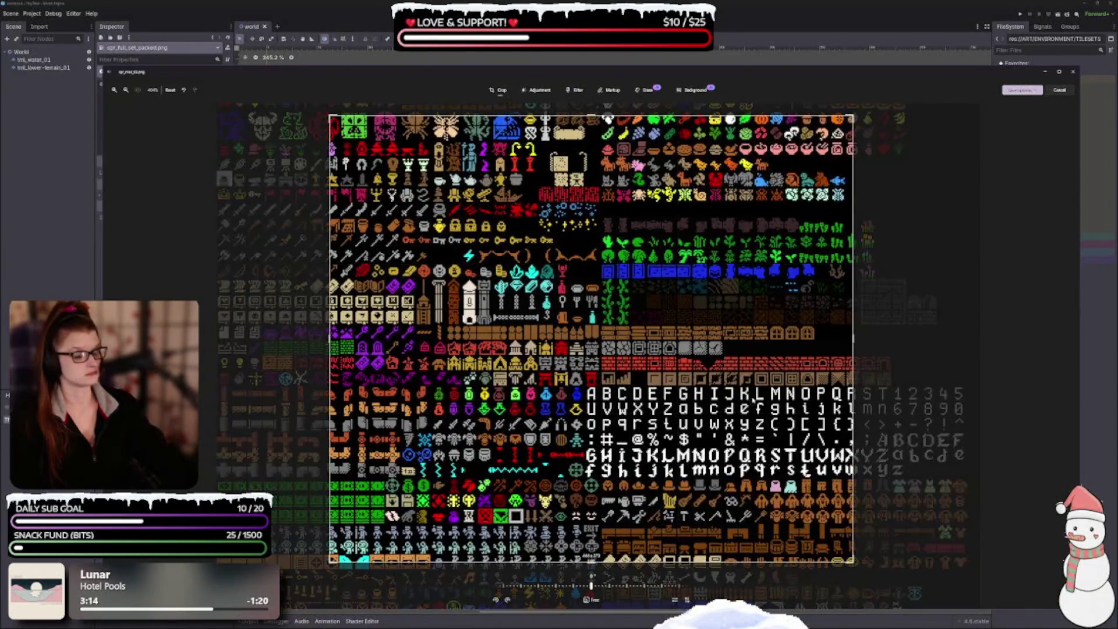
scroll(756, 398, "down", 2)
left_click_drag(852, 338, 856, 338)
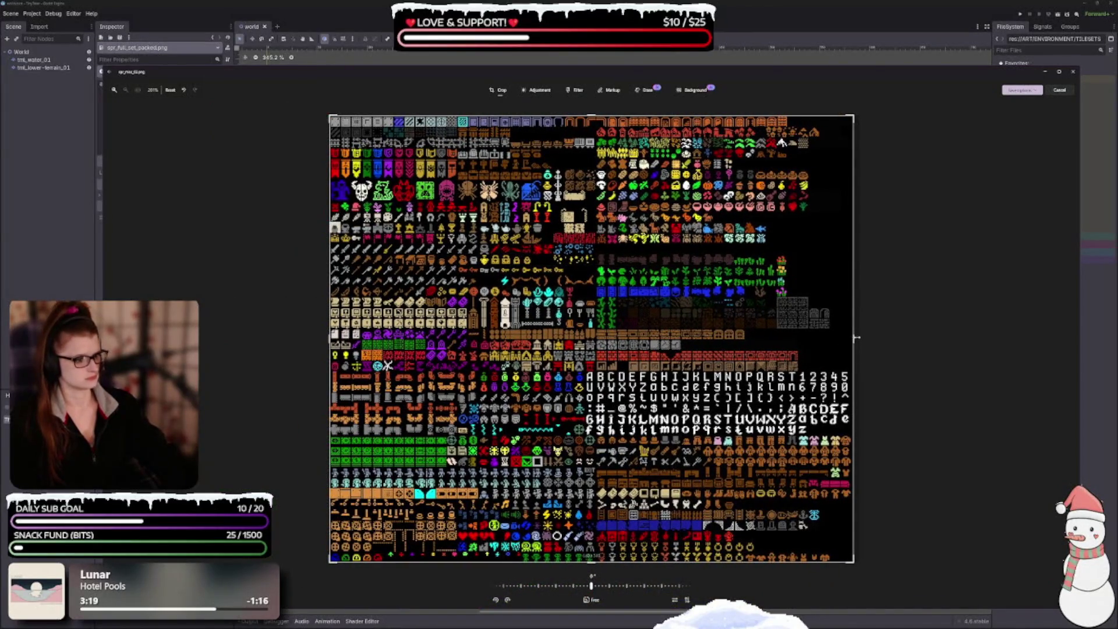
left_click_drag(852, 338, 851, 339)
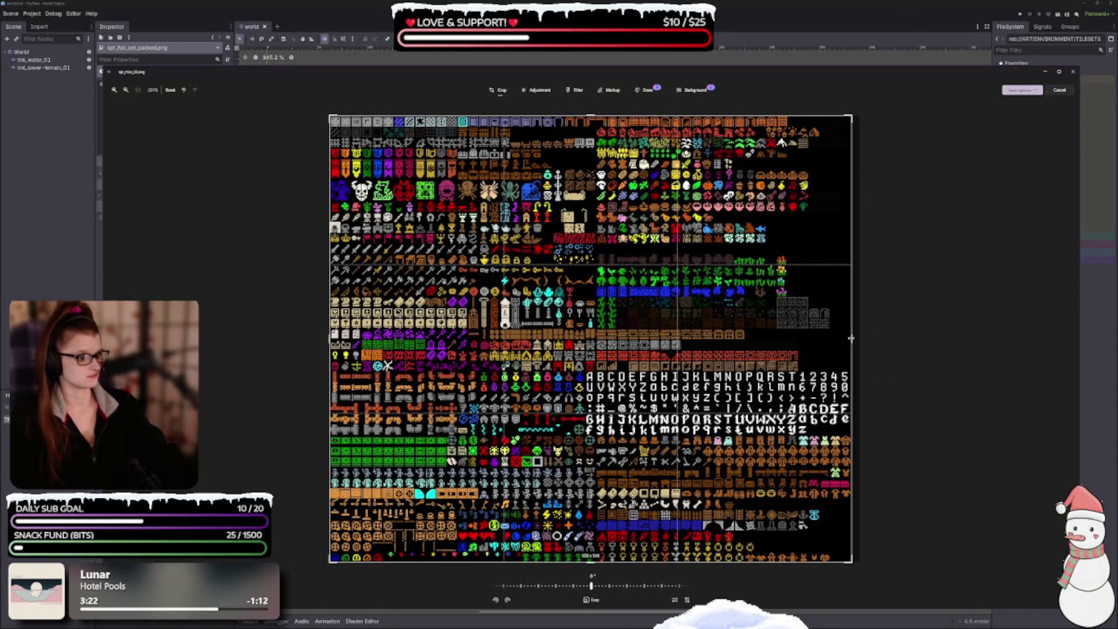
left_click_drag(851, 338, 851, 339)
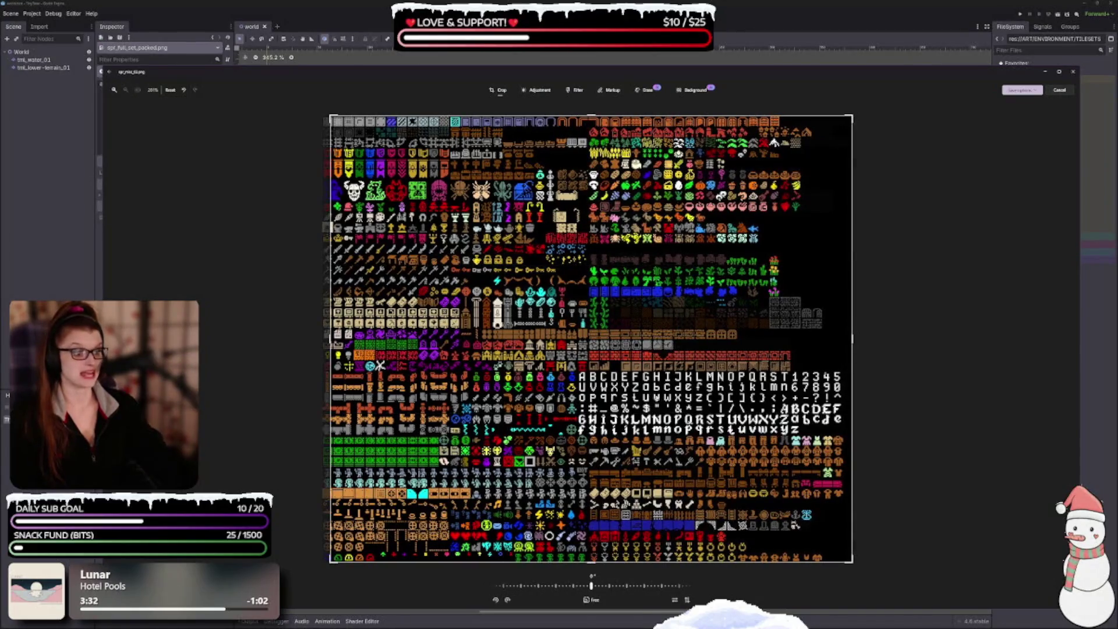
left_click_drag(897, 364, 906, 365)
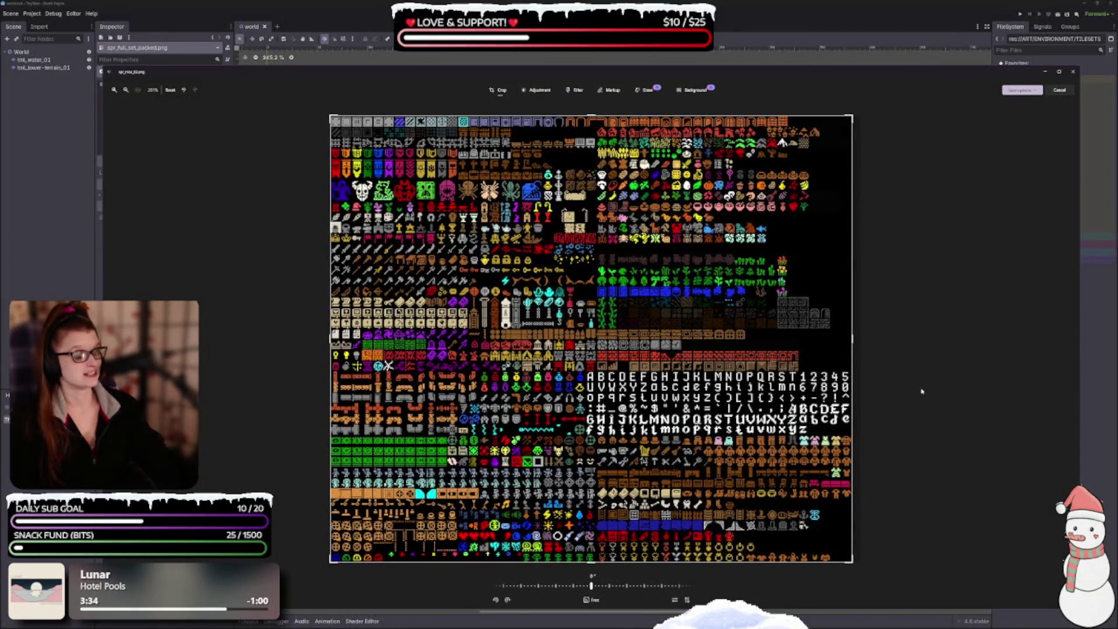
left_click_drag(851, 341, 850, 340)
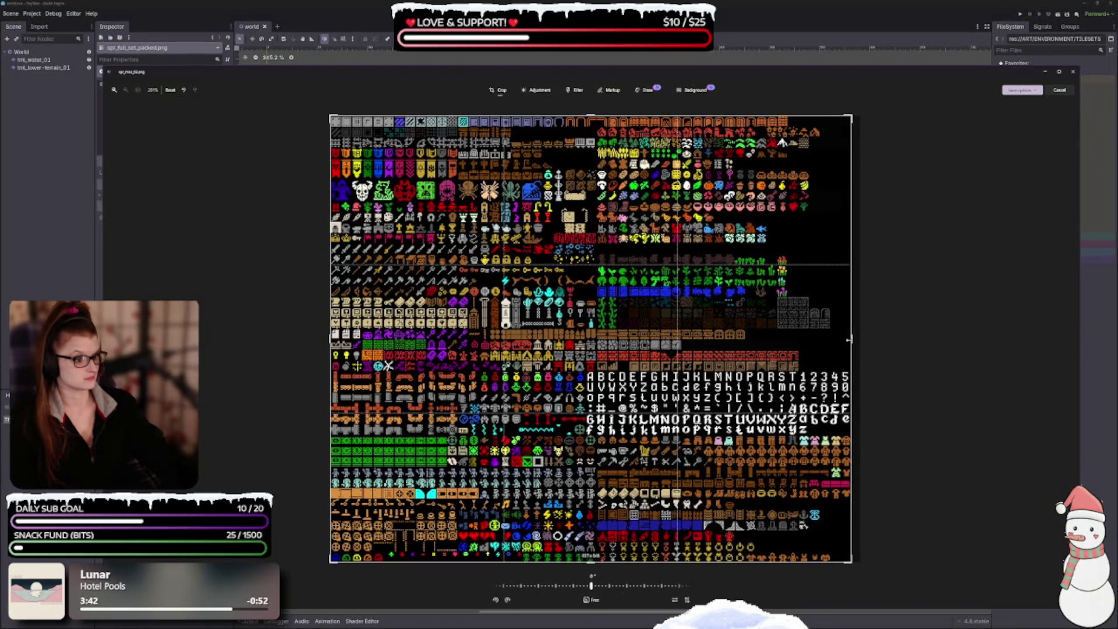
left_click_drag(850, 339, 852, 340)
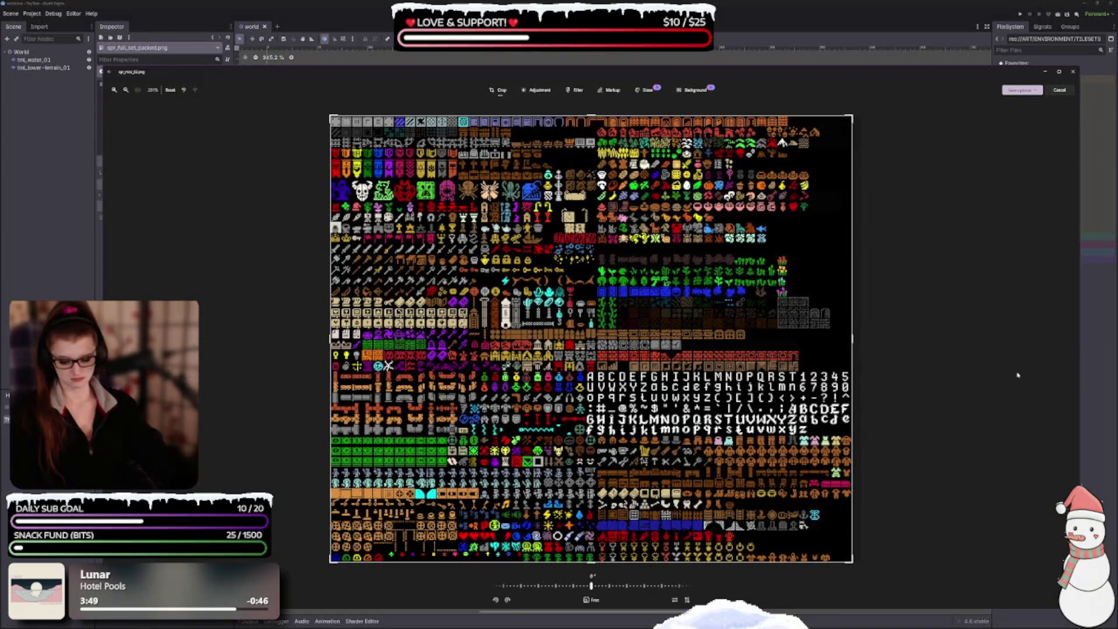
left_click(1022, 90)
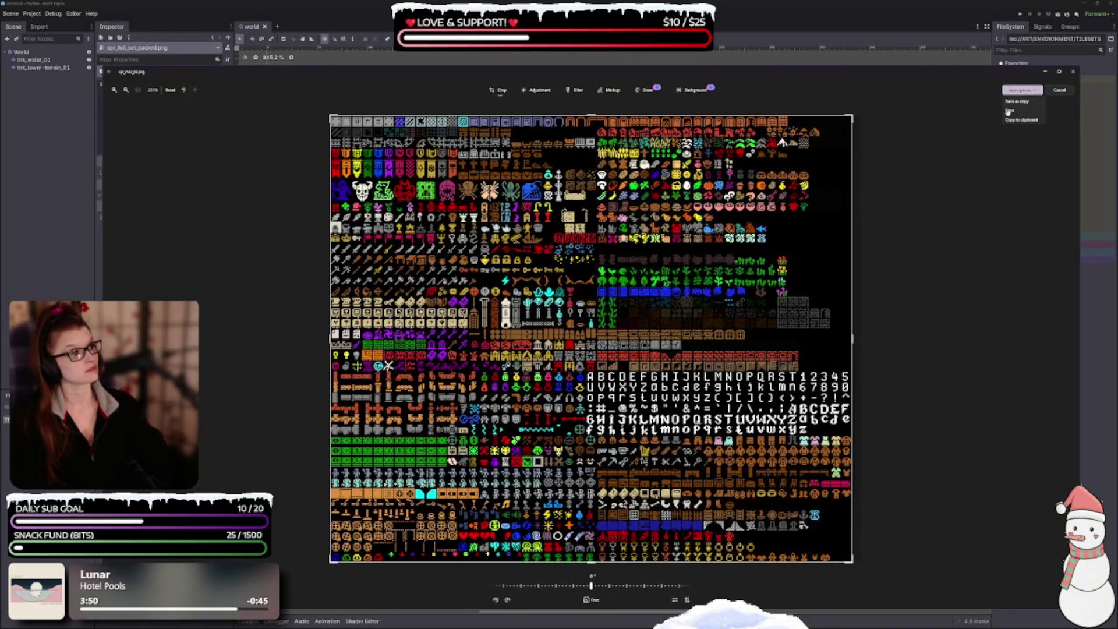
Save the cropped misc items sheet, zoom to check it, and close Photos.
left_click(1019, 121)
scroll(854, 375, "up", 10)
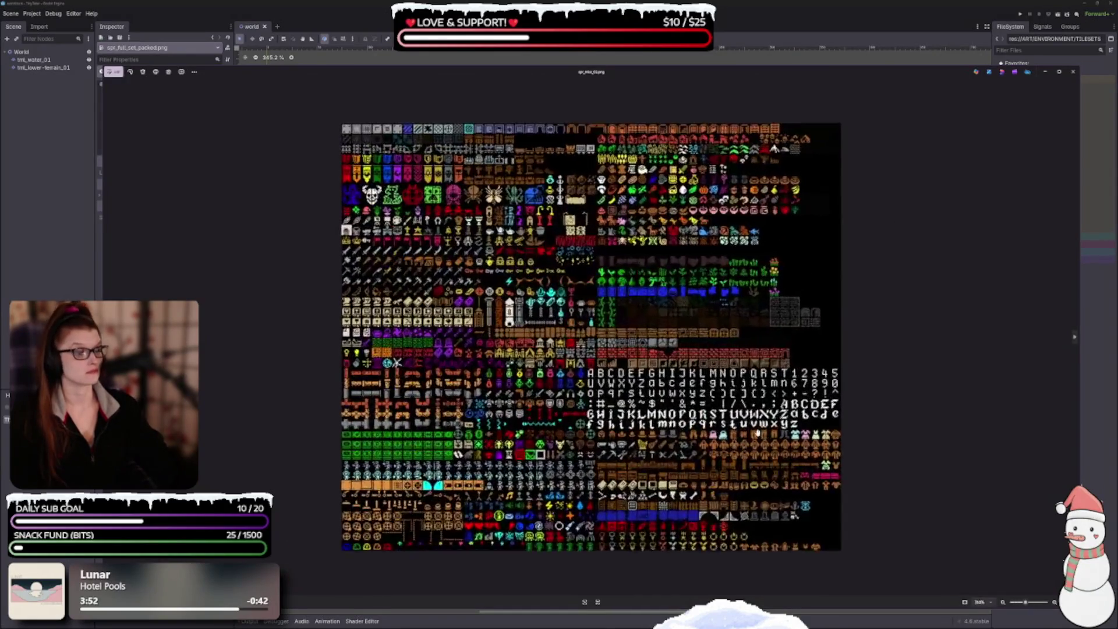
scroll(885, 438, "up", 3)
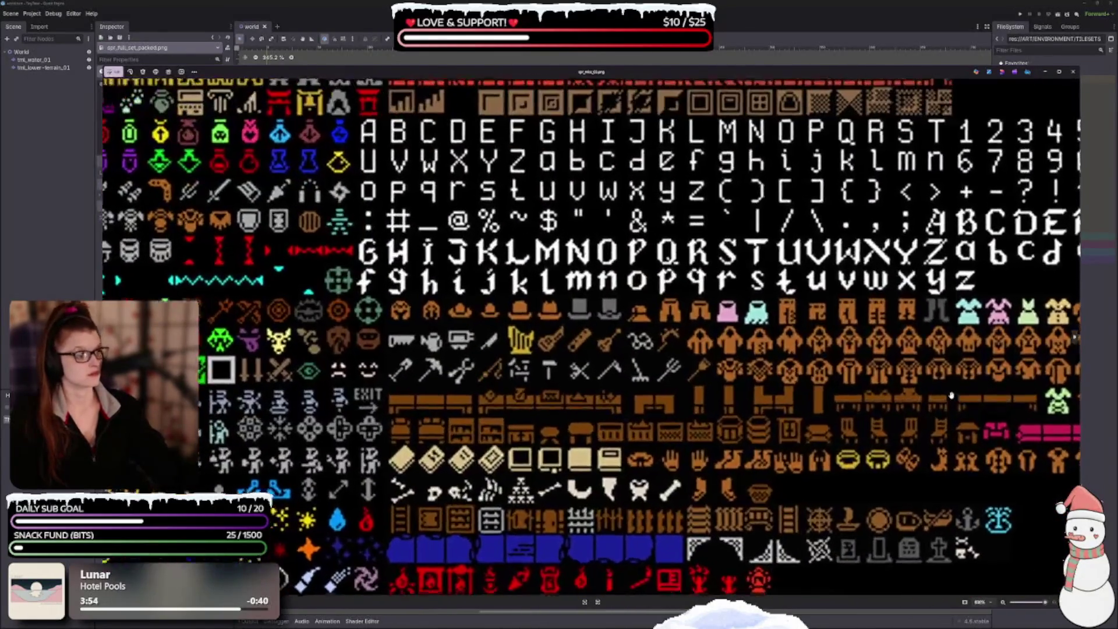
scroll(940, 462, "down", 2)
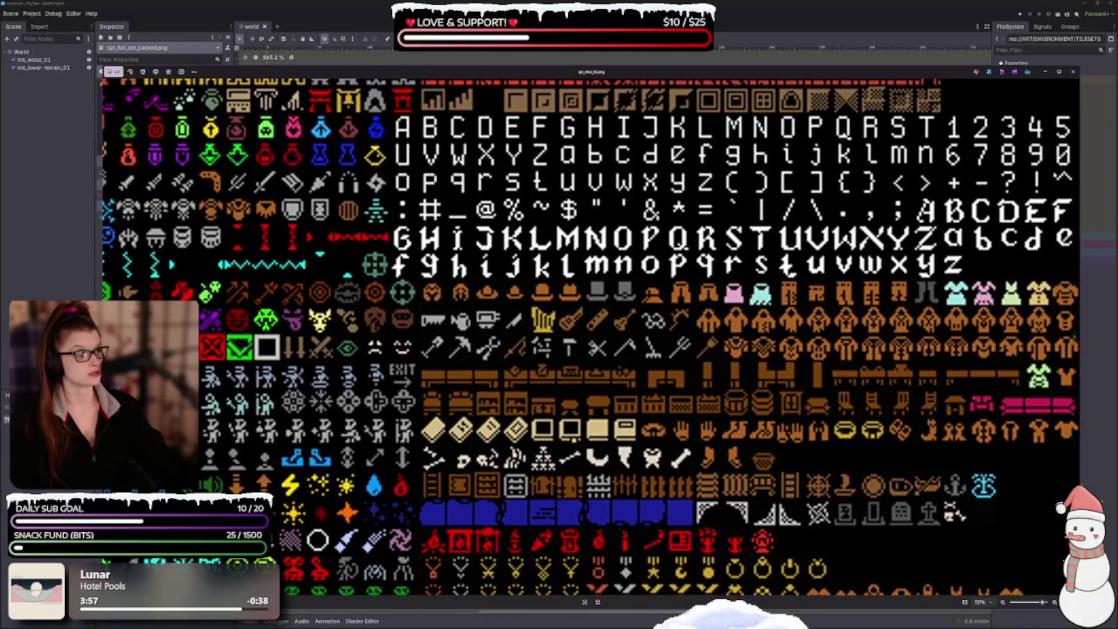
scroll(820, 534, "down", 1)
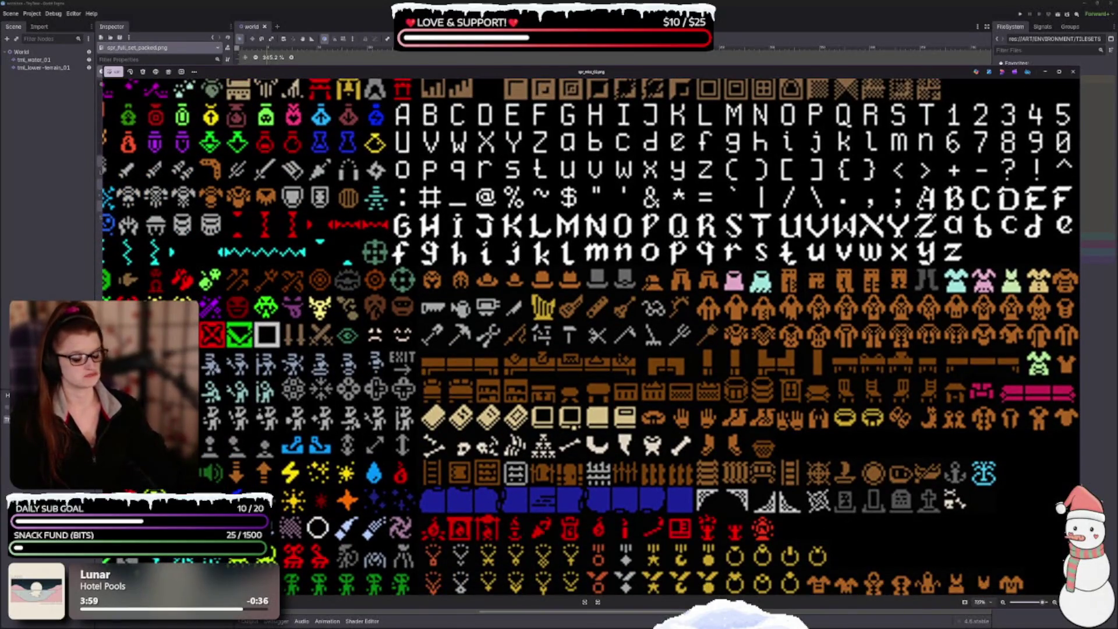
scroll(614, 431, "down", 1)
scroll(614, 431, "down", 6)
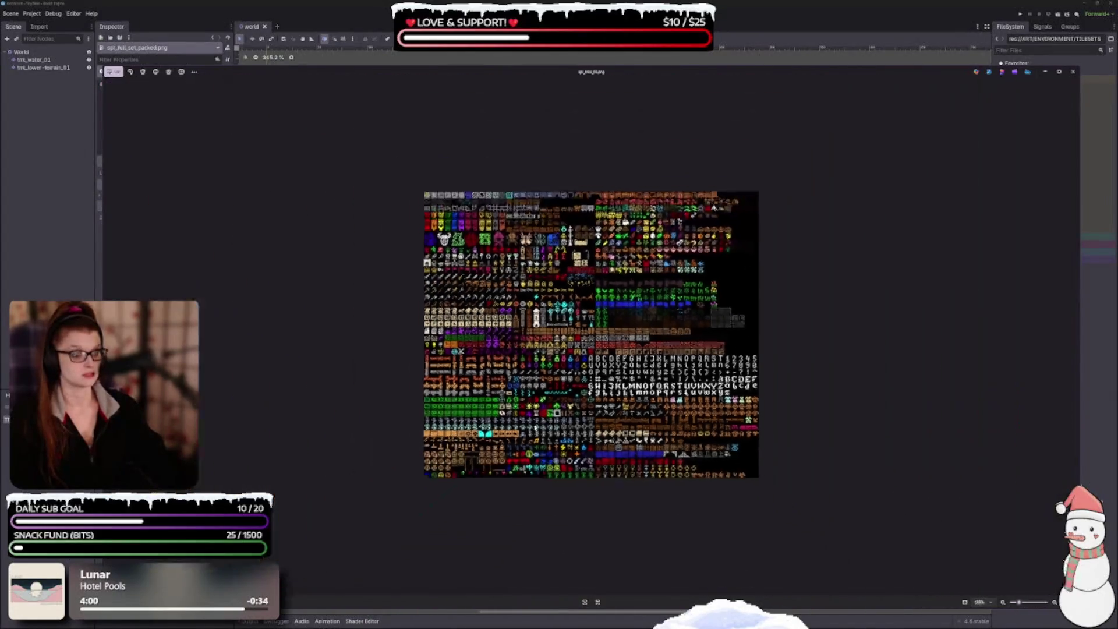
scroll(677, 289, "up", 5)
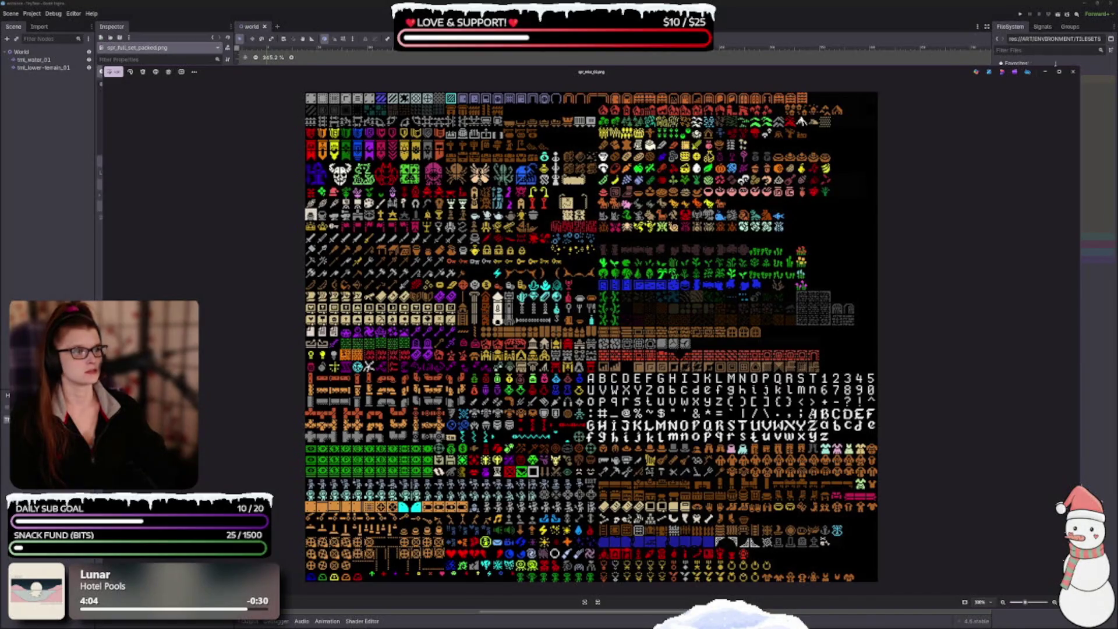
left_click(1073, 71)
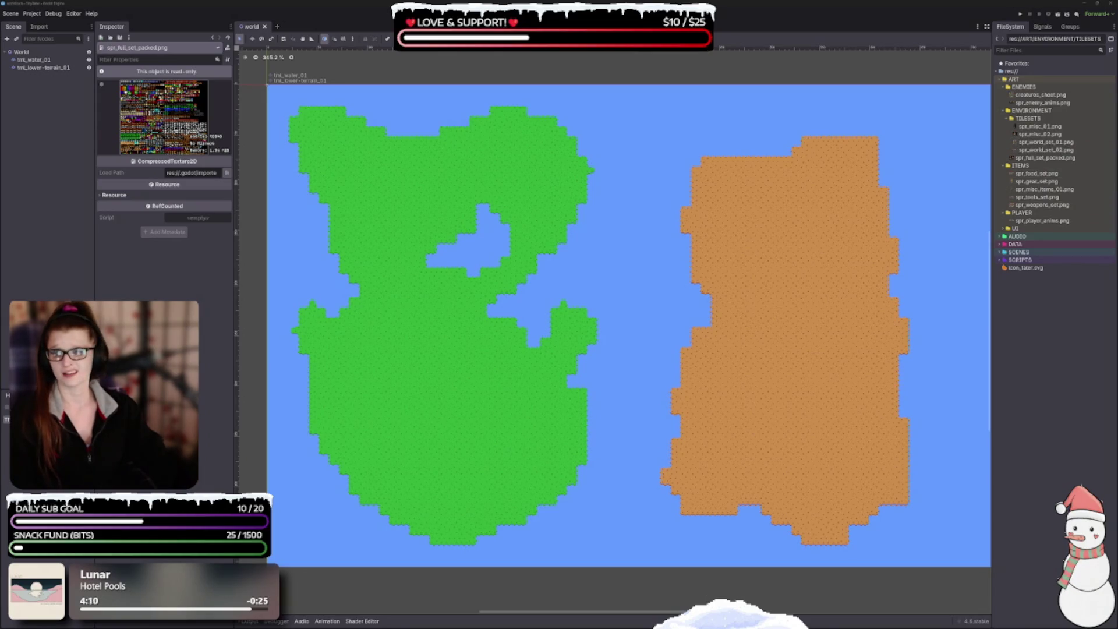
Preview spr_misc_01.png, then delete it from the TILESETS folder.
double_click(1040, 126)
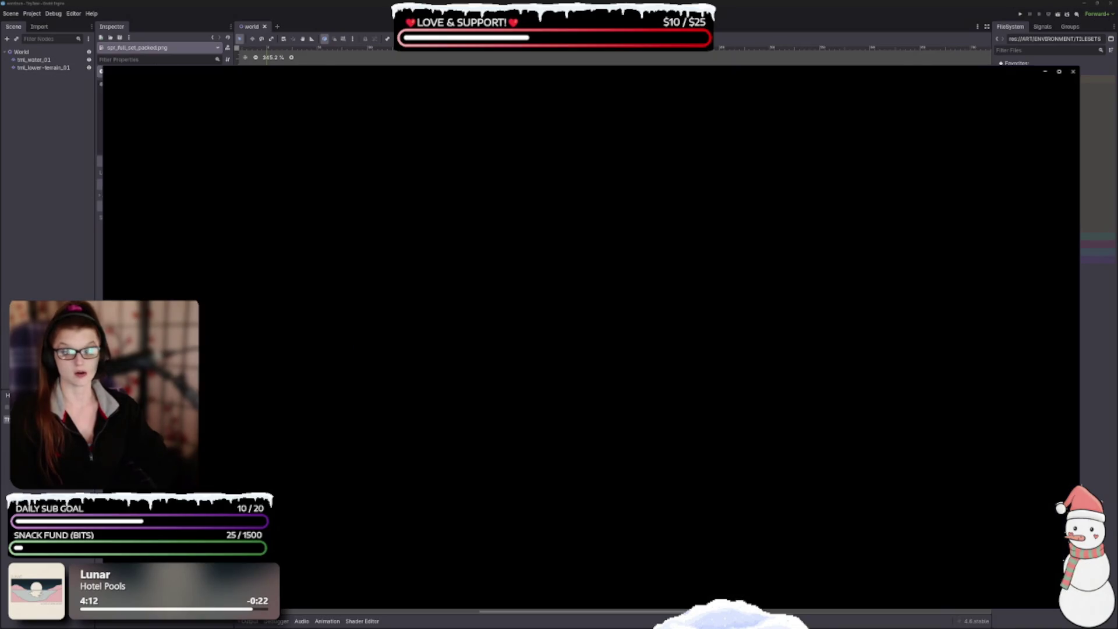
scroll(578, 381, "up", 3)
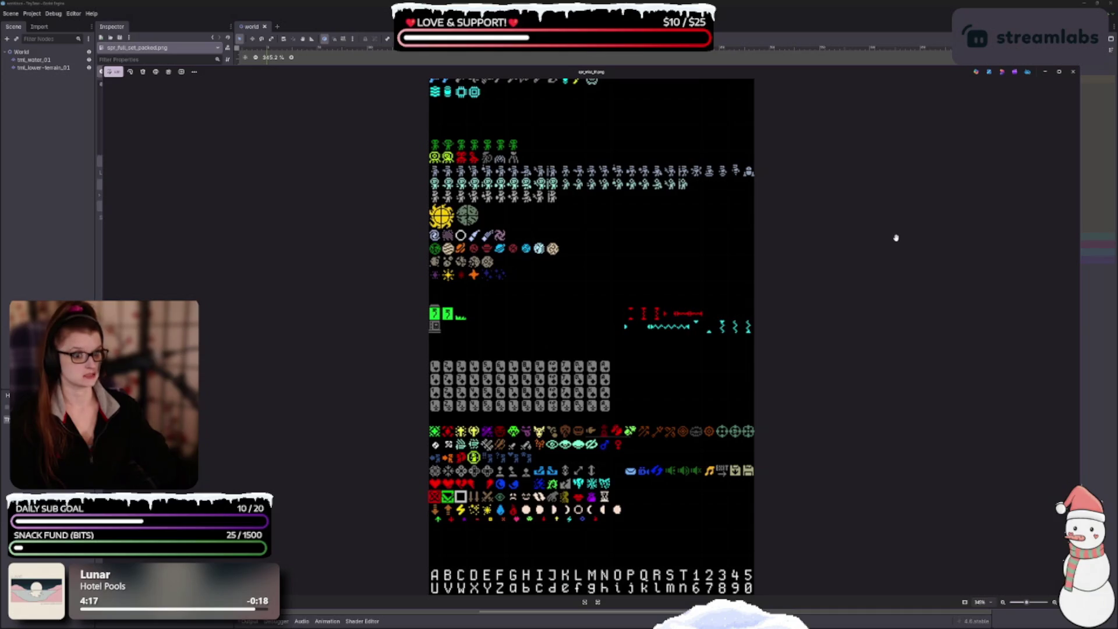
left_click(1073, 71)
left_click(1036, 127)
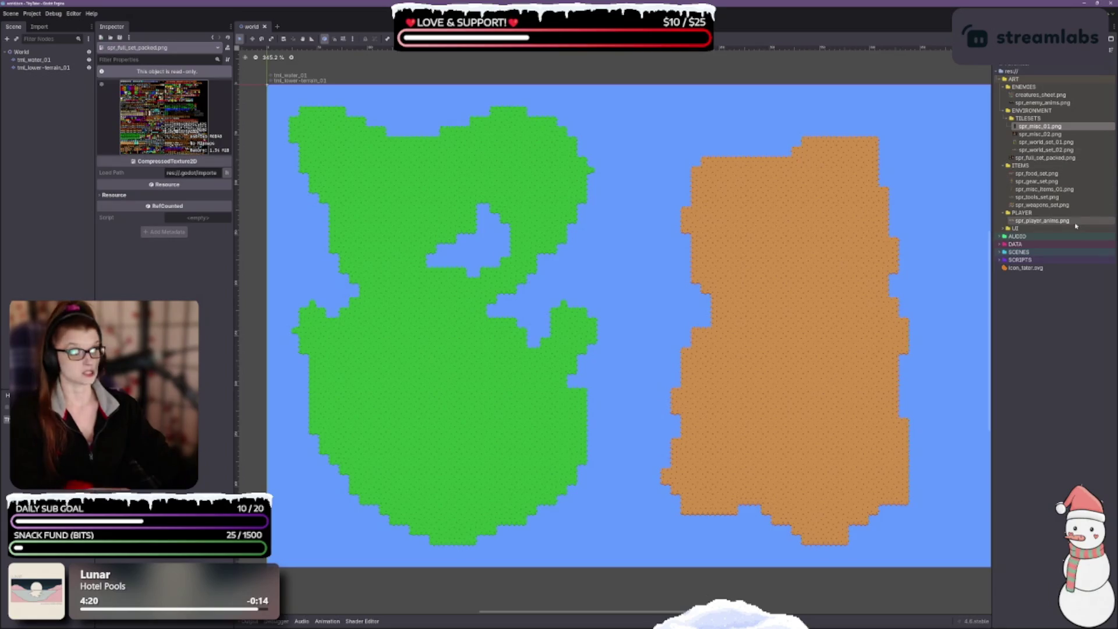
key("Delete")
key("Return")
Preview spr_world_set_01.png and the following tileset image.
left_click(1028, 135)
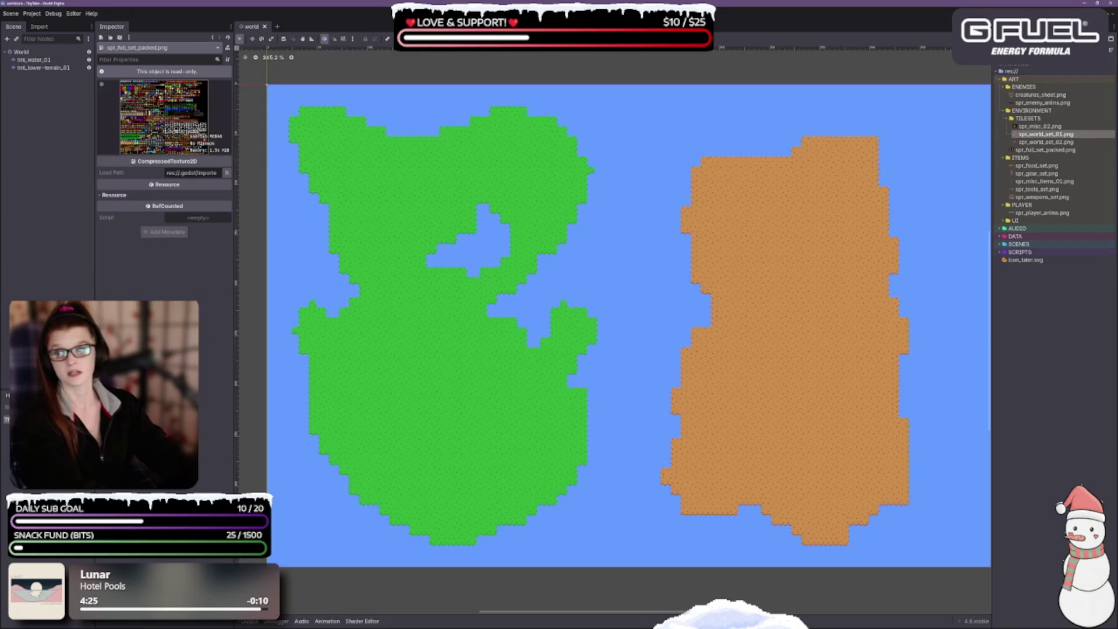
key("Return")
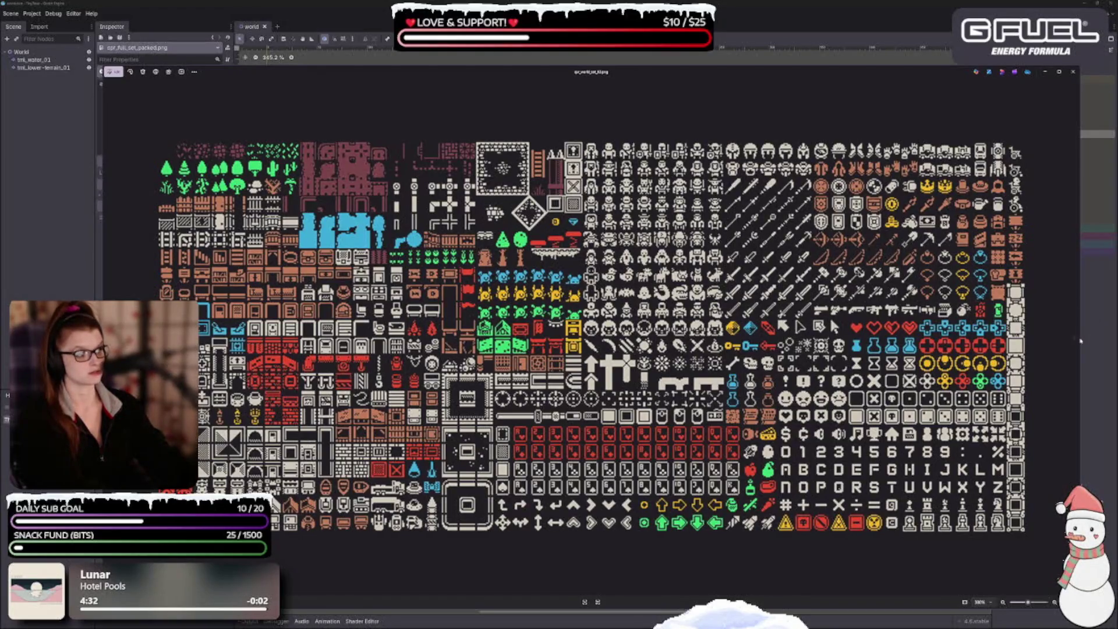
key("Right")
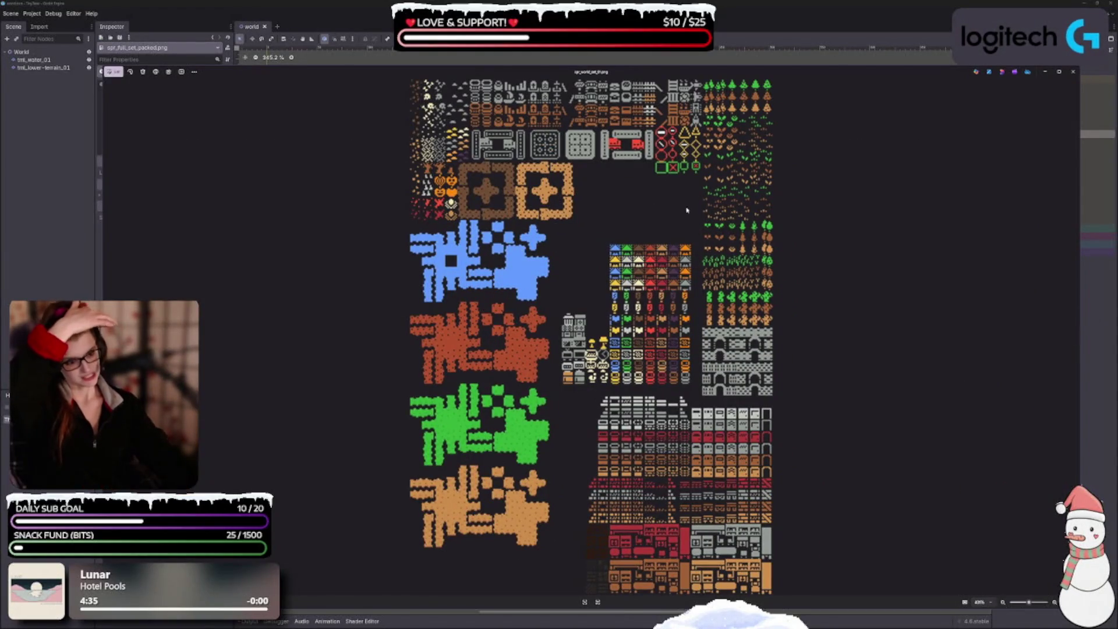
key("Escape")
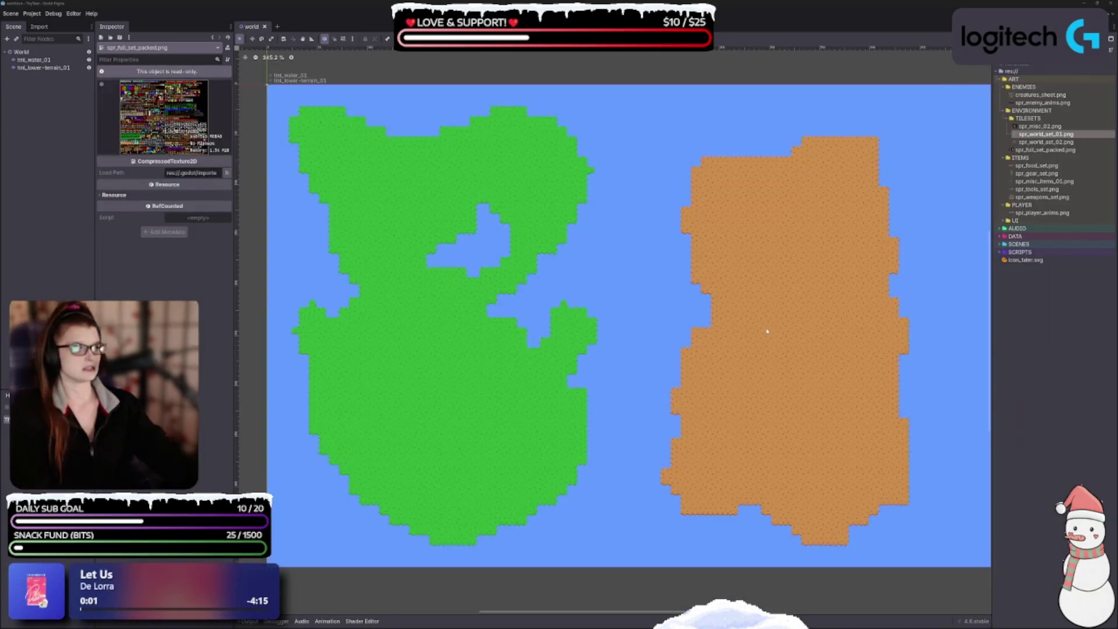
left_click(1041, 126)
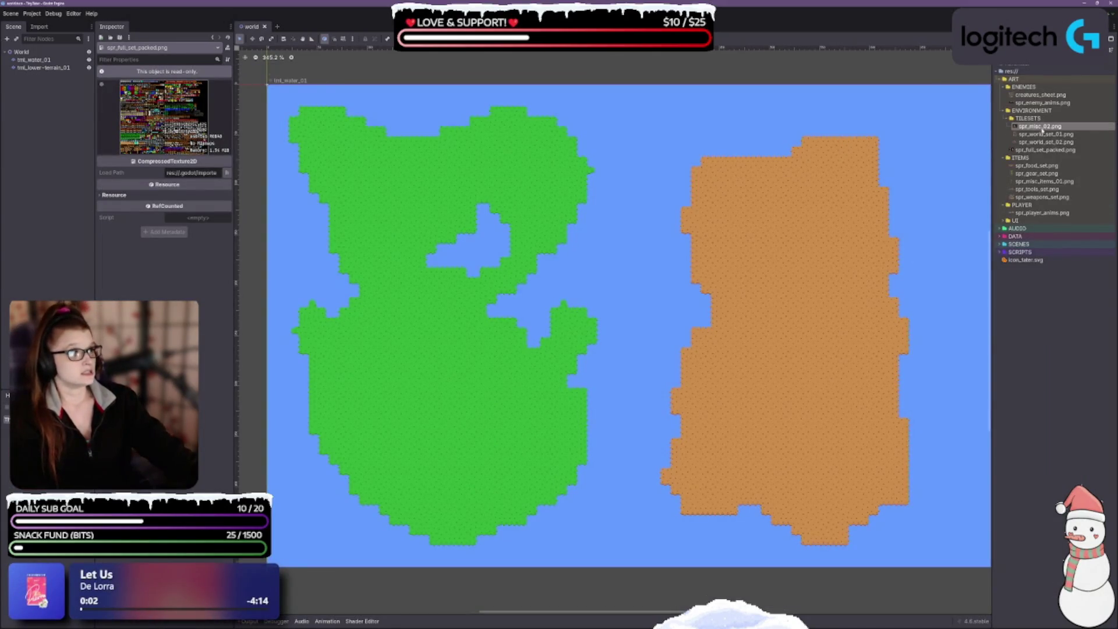
Rename spr_misc_02.png to spr_full_misc_set.png, correcting the mistyped letters.
mouse_move(1046, 169)
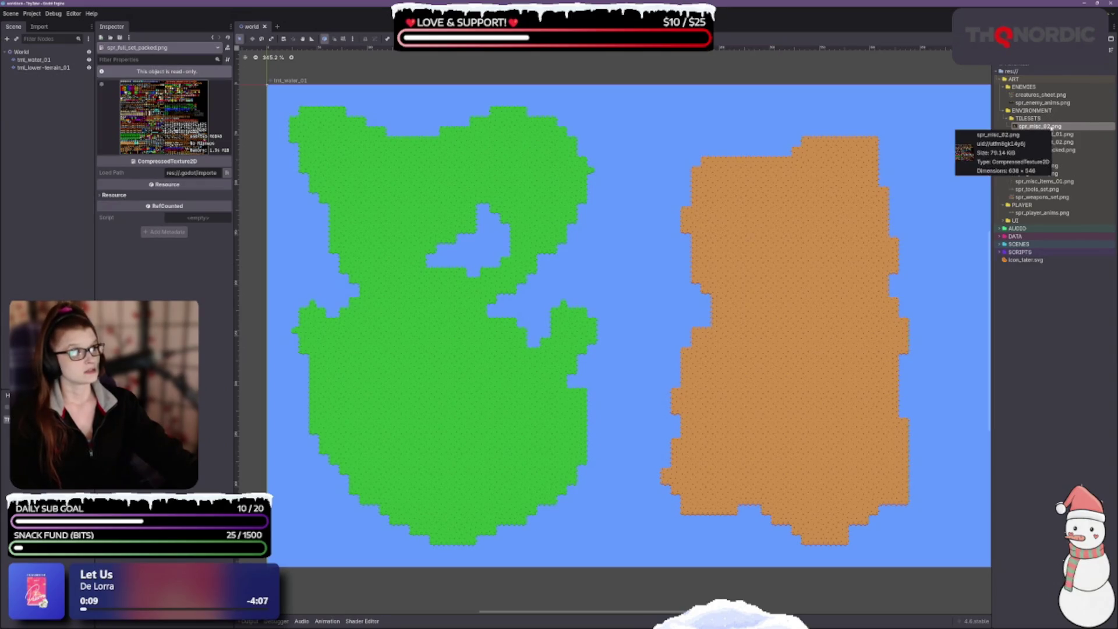
mouse_move(1106, 125)
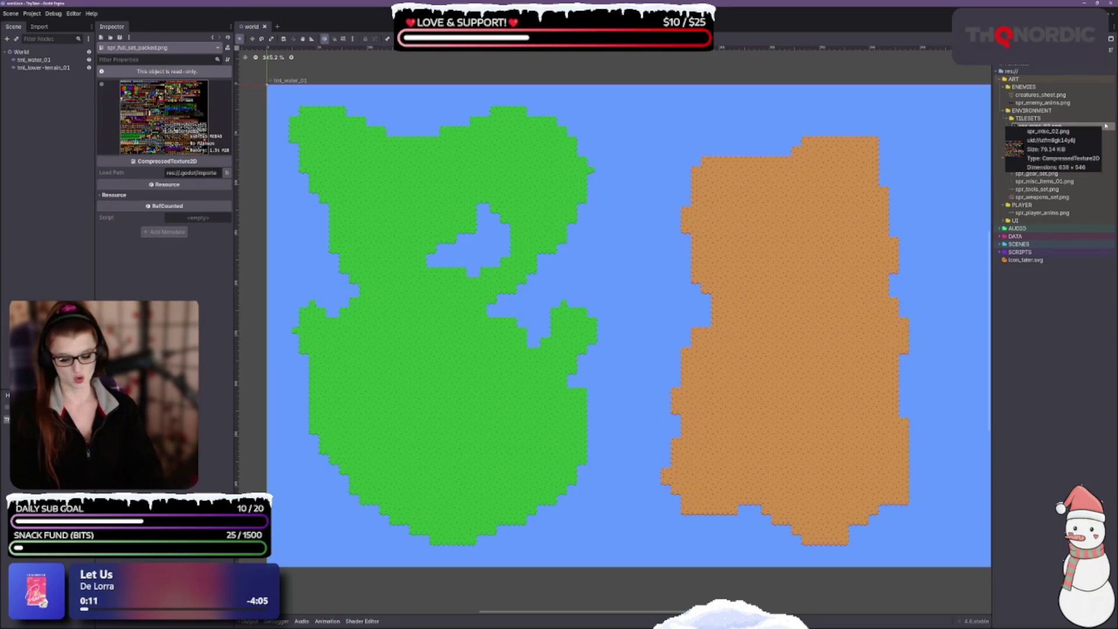
key("F2")
type("spr")
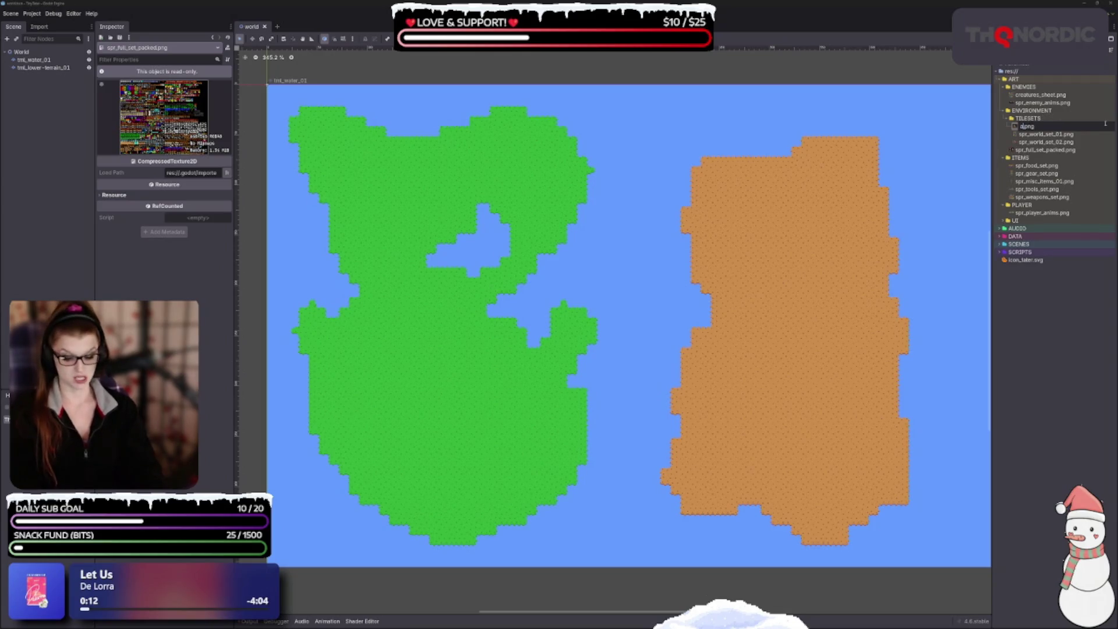
type("_l")
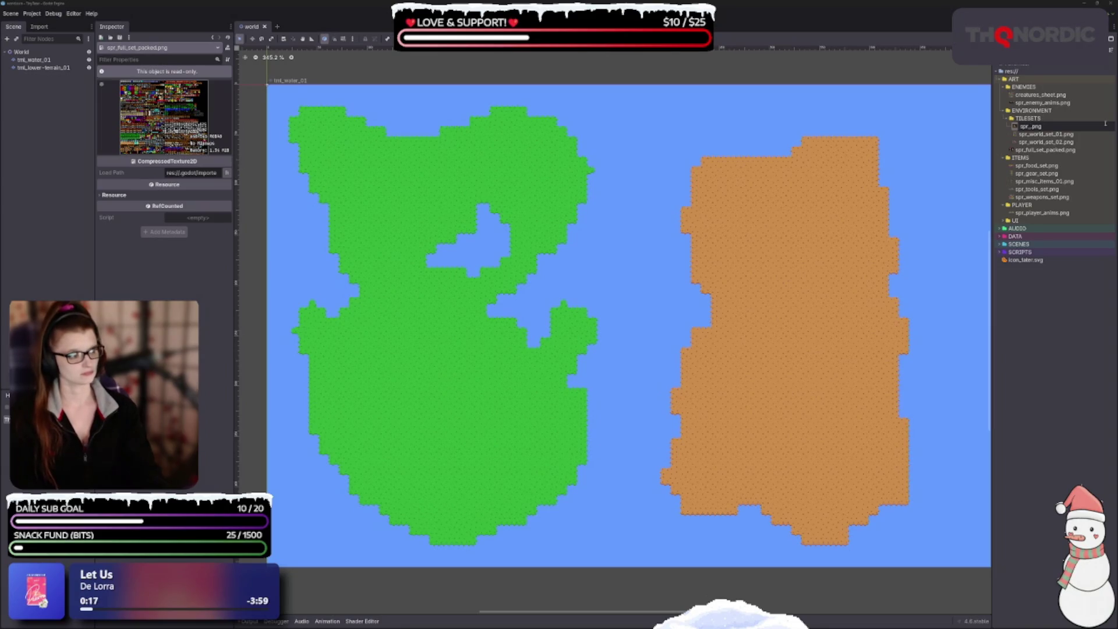
type("l")
key("BackSpace")
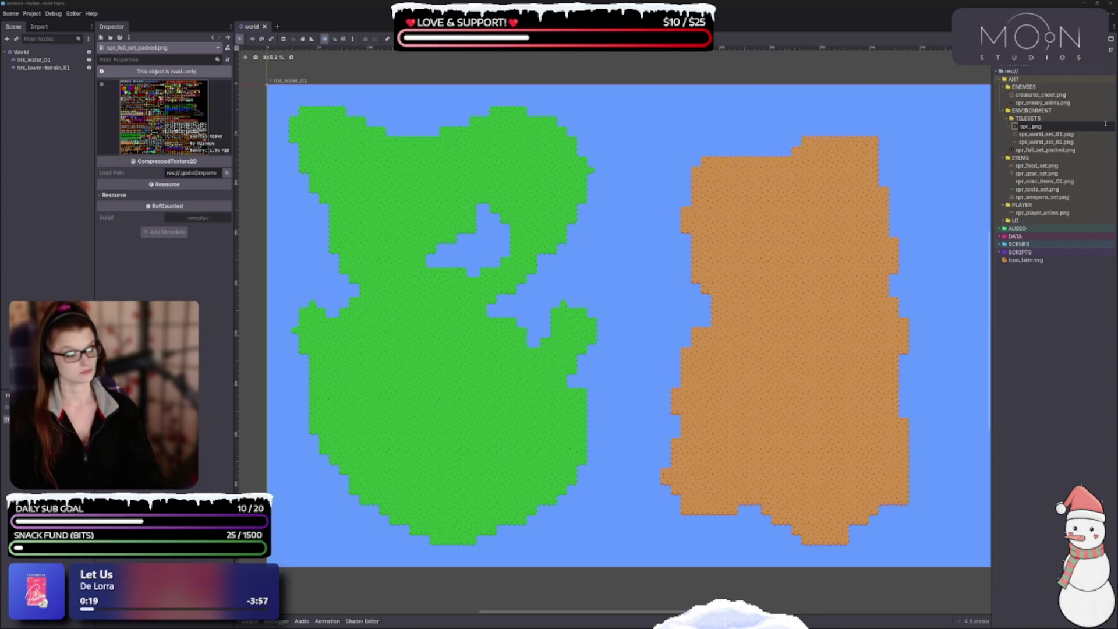
key("BackSpace")
key("BackSpace")
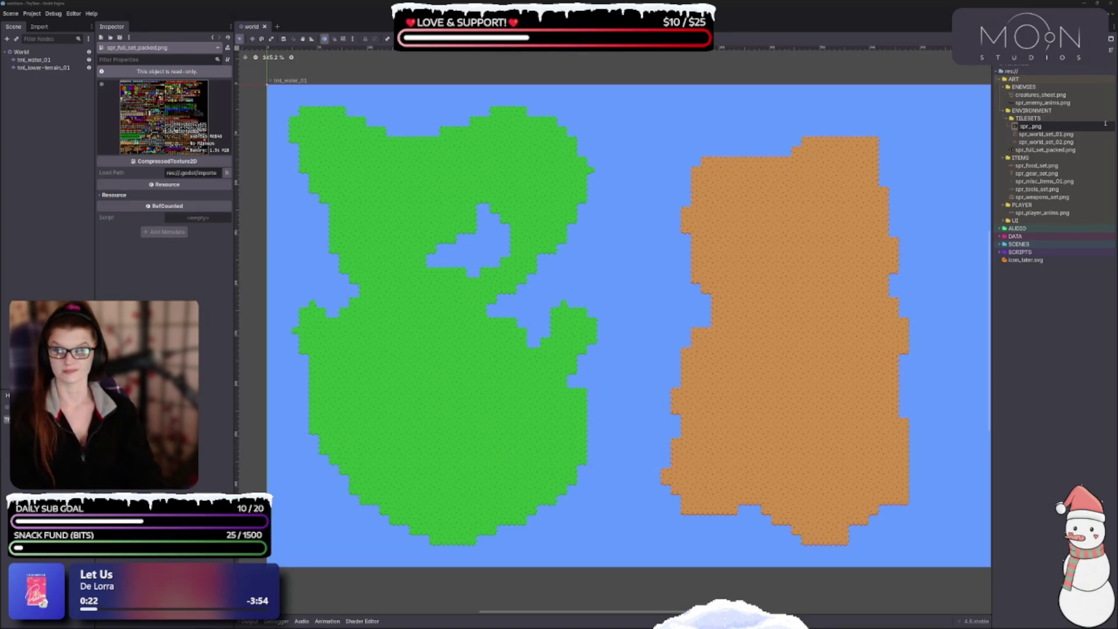
type("ll")
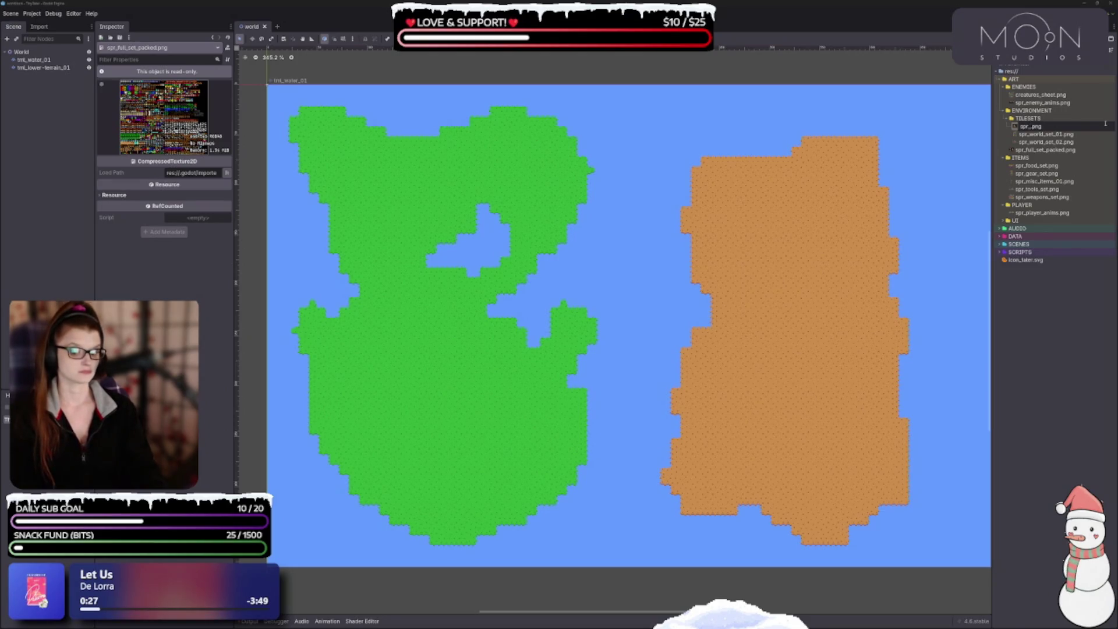
key("BackSpace")
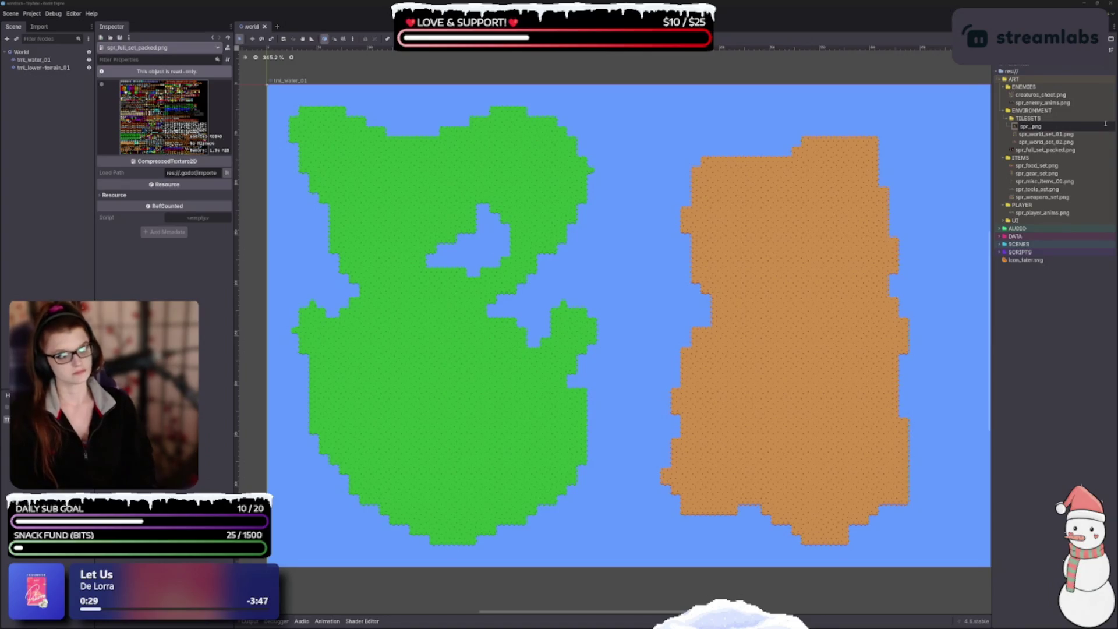
type("l")
key("BackSpace")
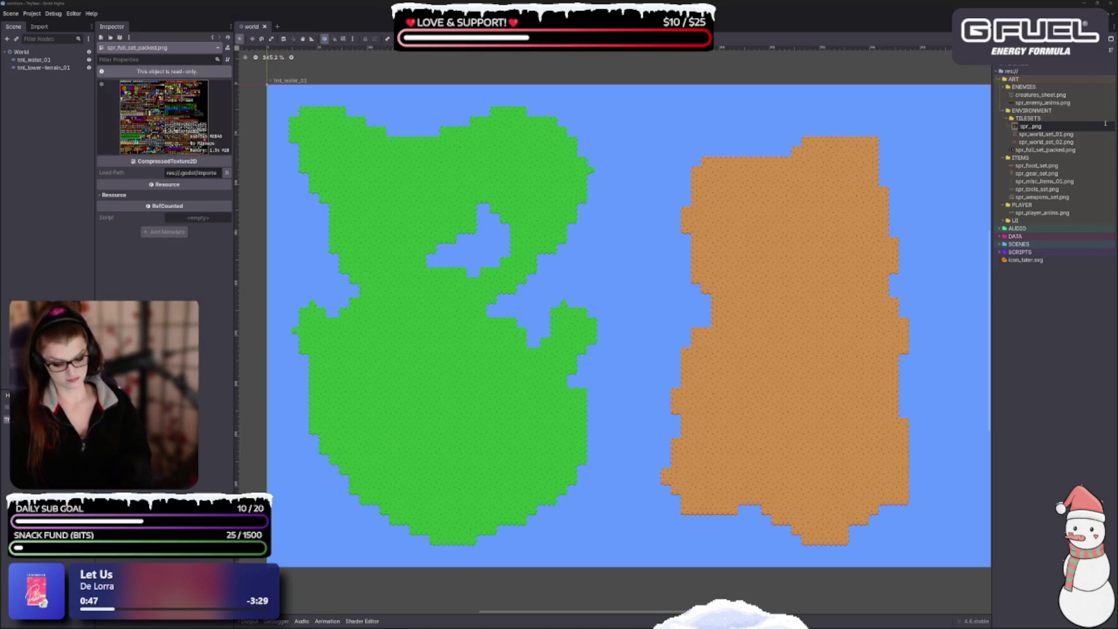
type("full")
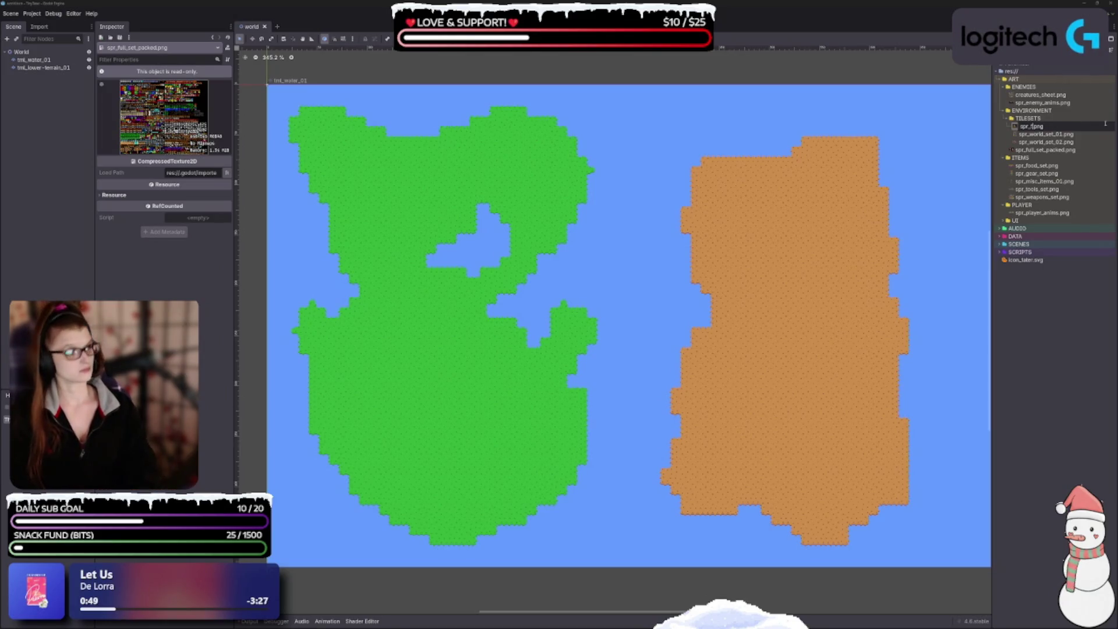
type("_misc_set")
key("Return")
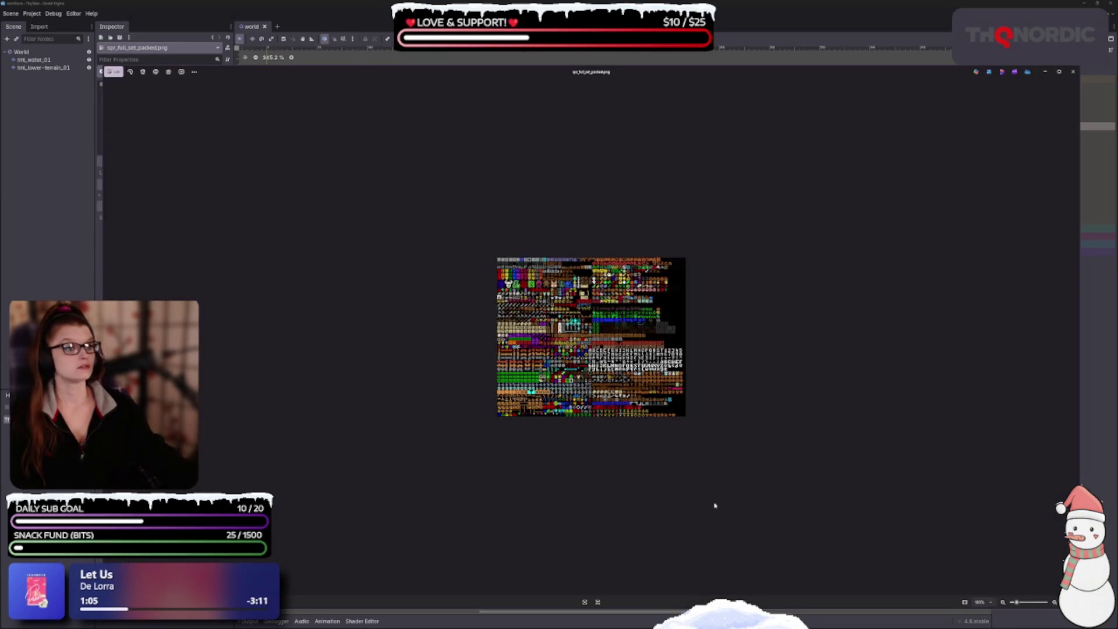
scroll(579, 438, "up", 2)
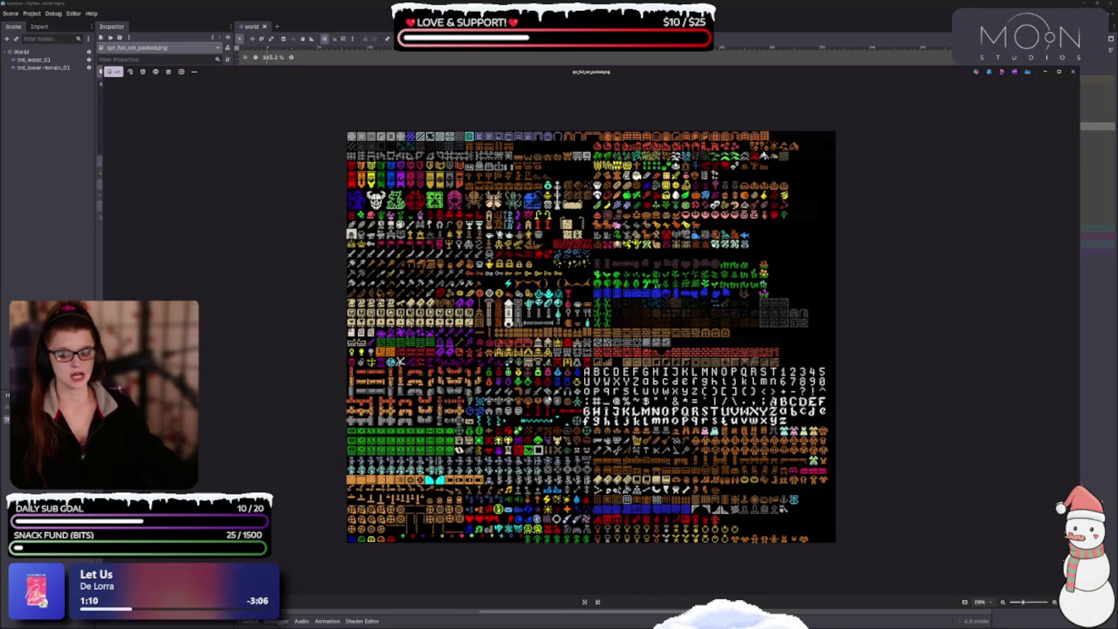
double_click(516, 72)
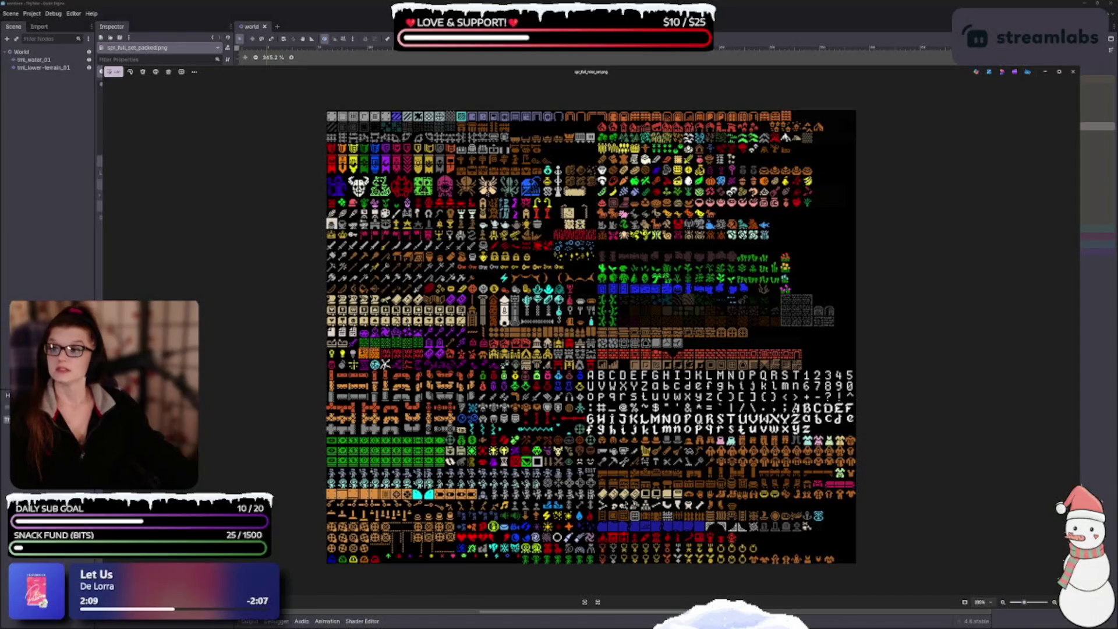
left_click(1074, 71)
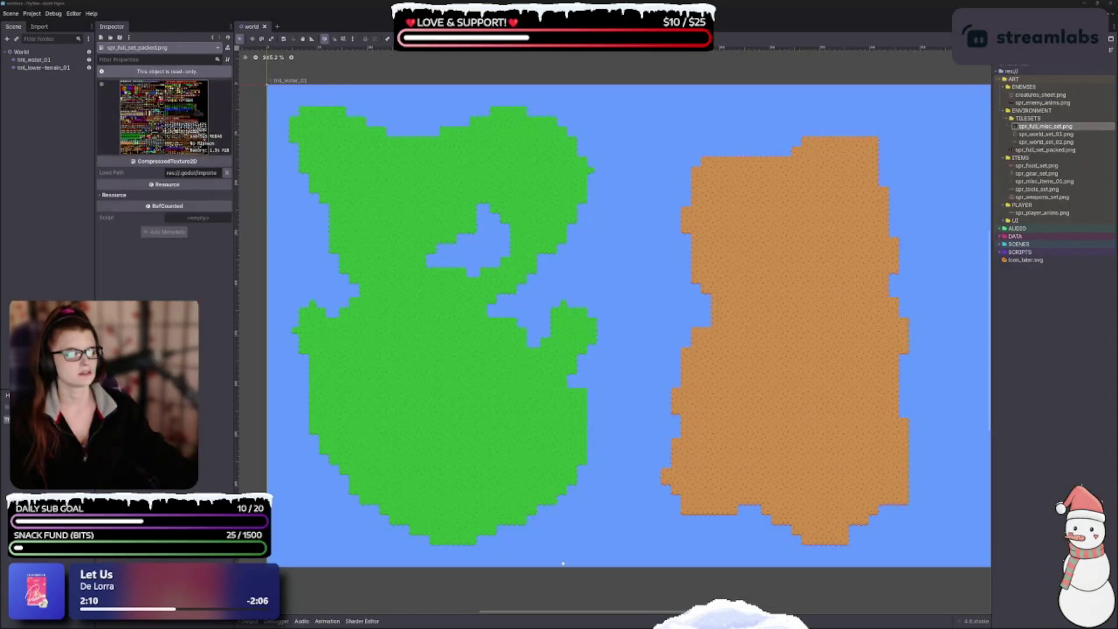
Delete spr_full_set_packed.png from the project.
left_click(1045, 150)
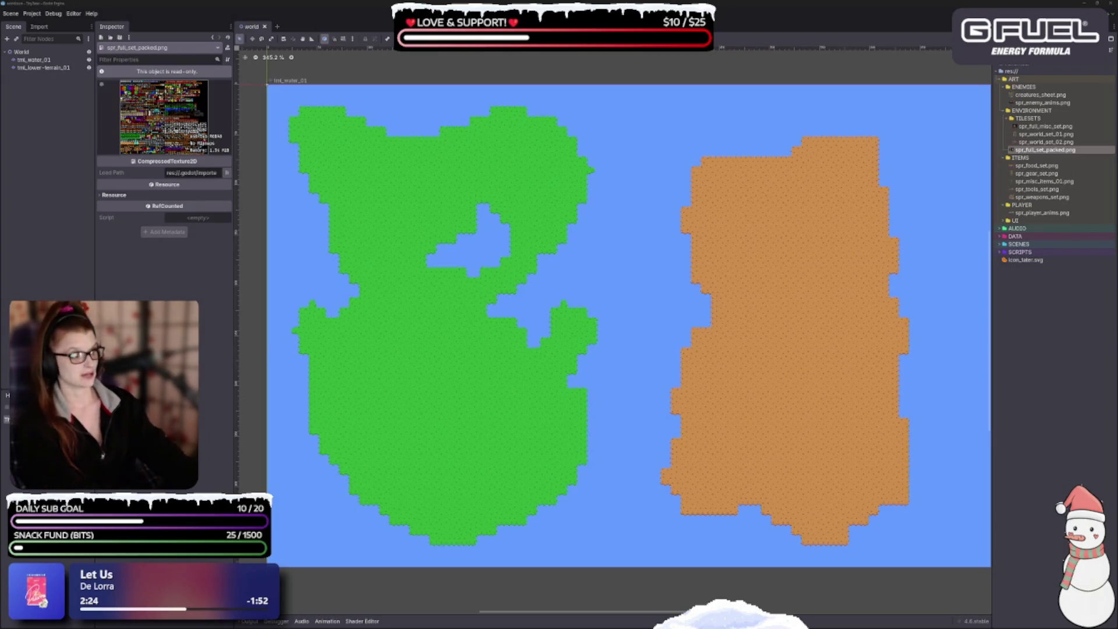
key("Delete")
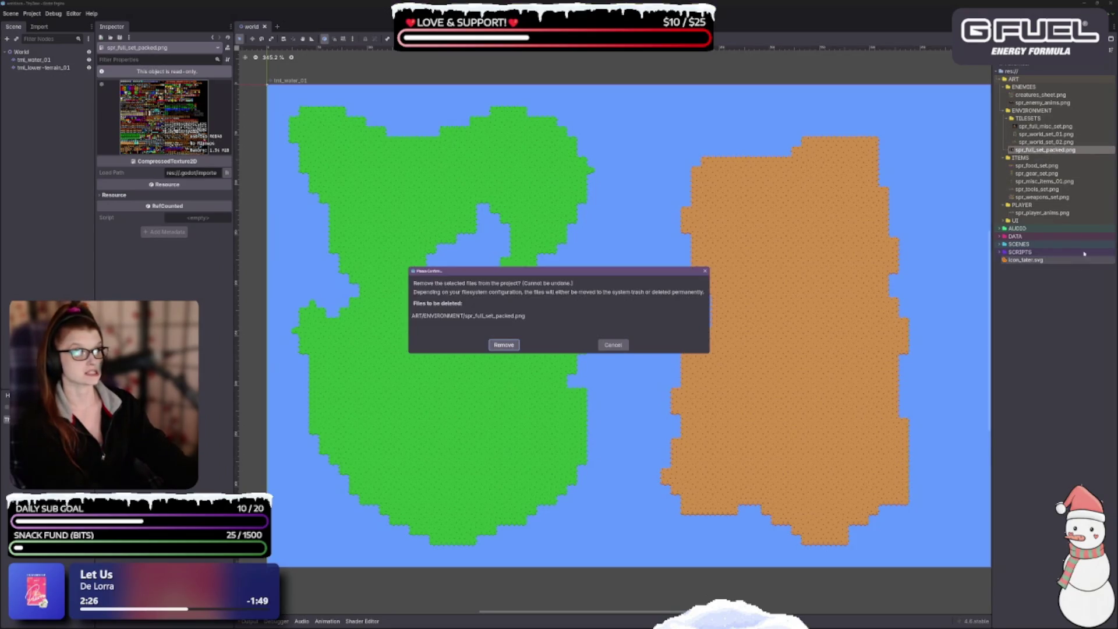
key("Return")
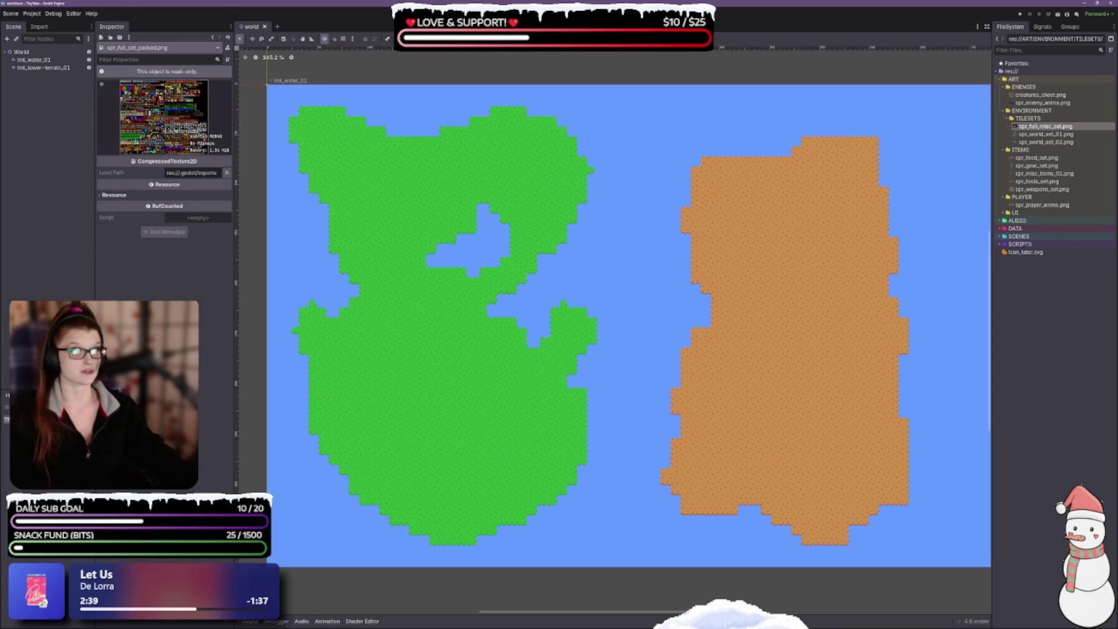
Move the three tileset images into ENVIRONMENT and delete the empty TILESETS folder.
left_click(1031, 141, "shift")
left_click_drag(1031, 141, 1032, 111)
left_click(530, 321)
key("Delete")
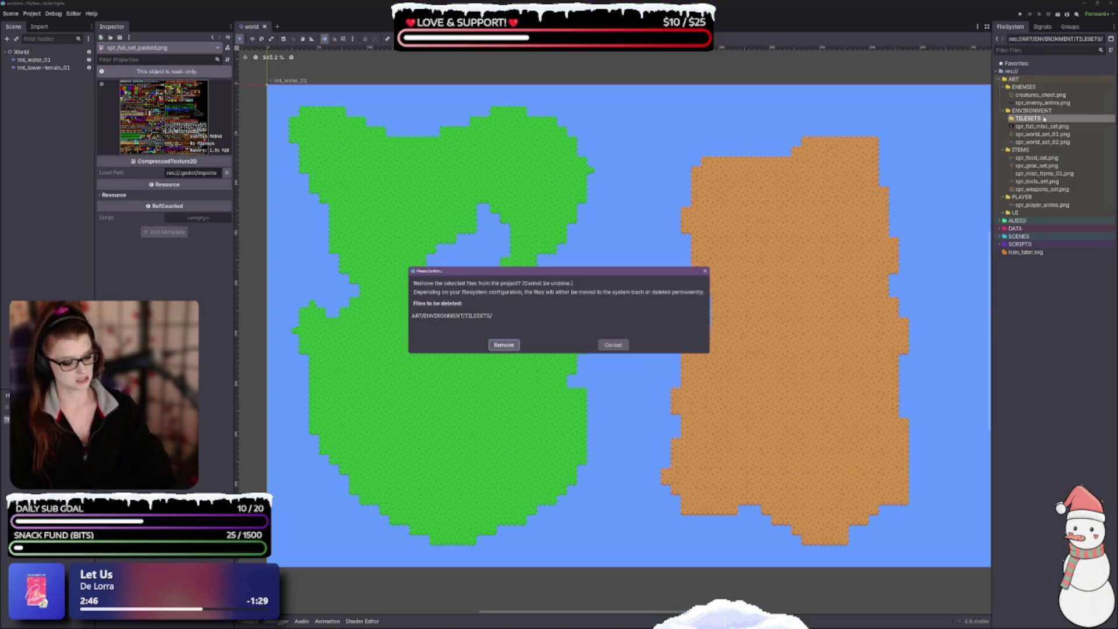
key("Return")
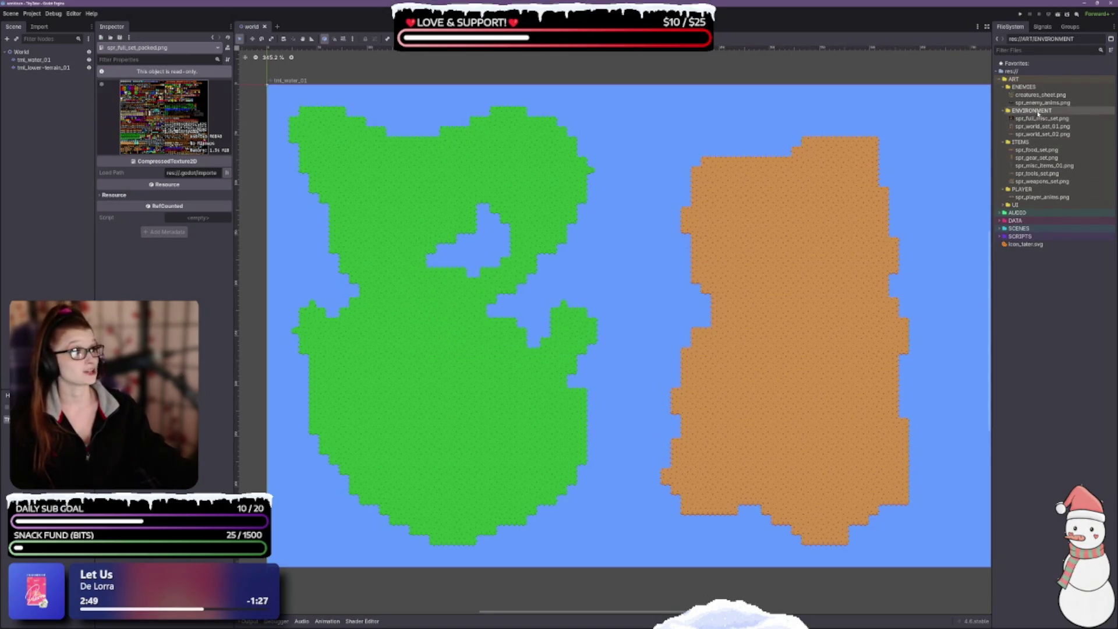
Rename creatures_sheet.png to spr_creature_set.png.
left_click(1033, 95)
right_click(1032, 97)
key("Escape")
key("F2")
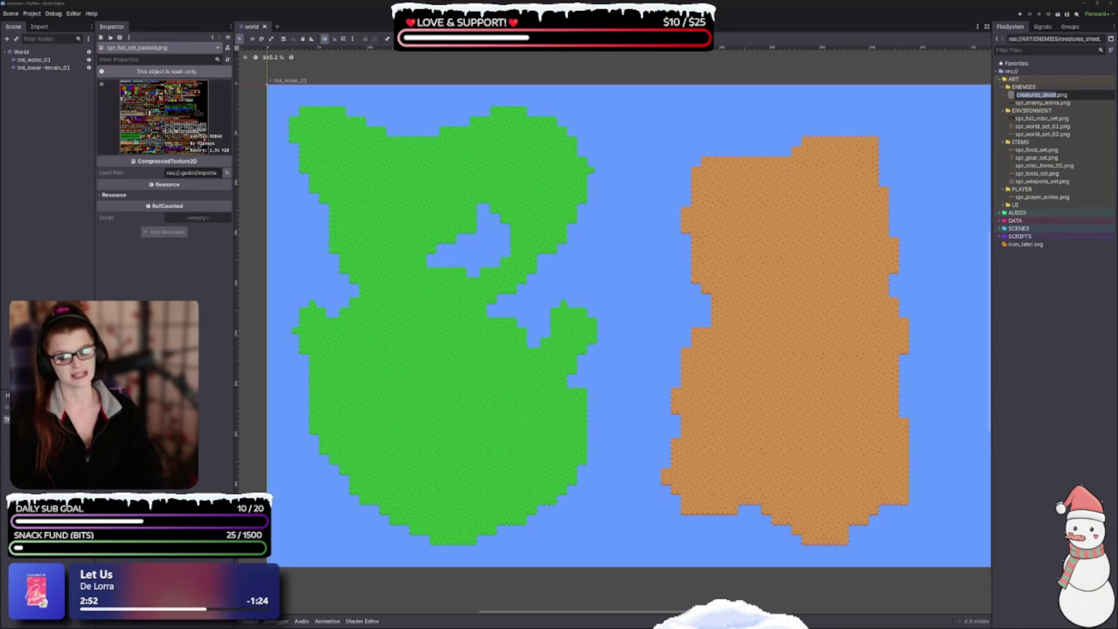
type("spr")
type("_")
type("creatu")
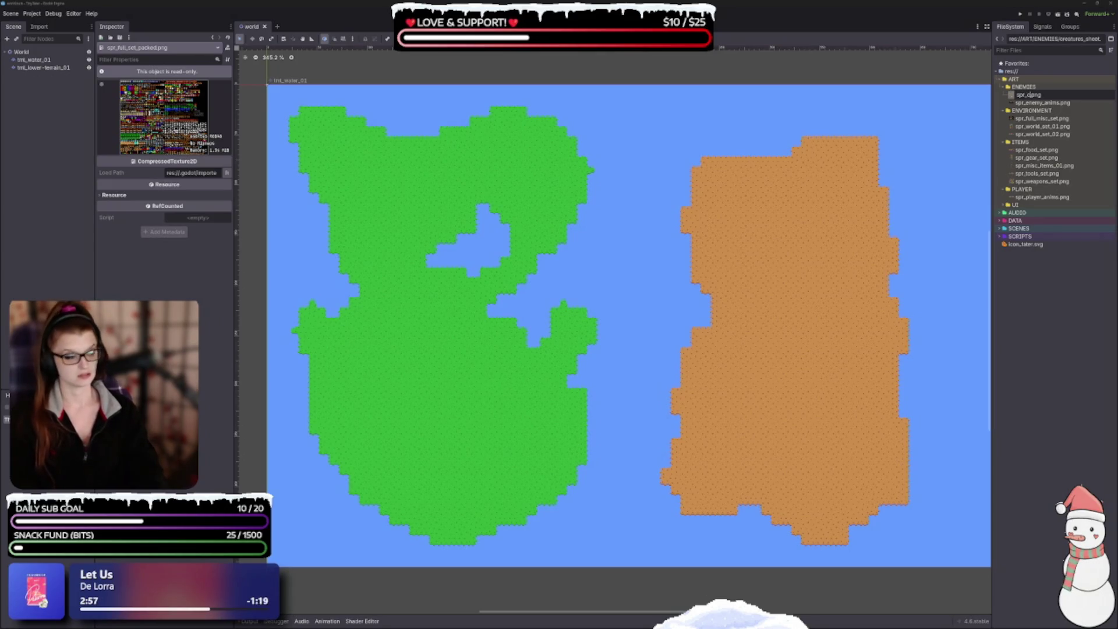
type("re")
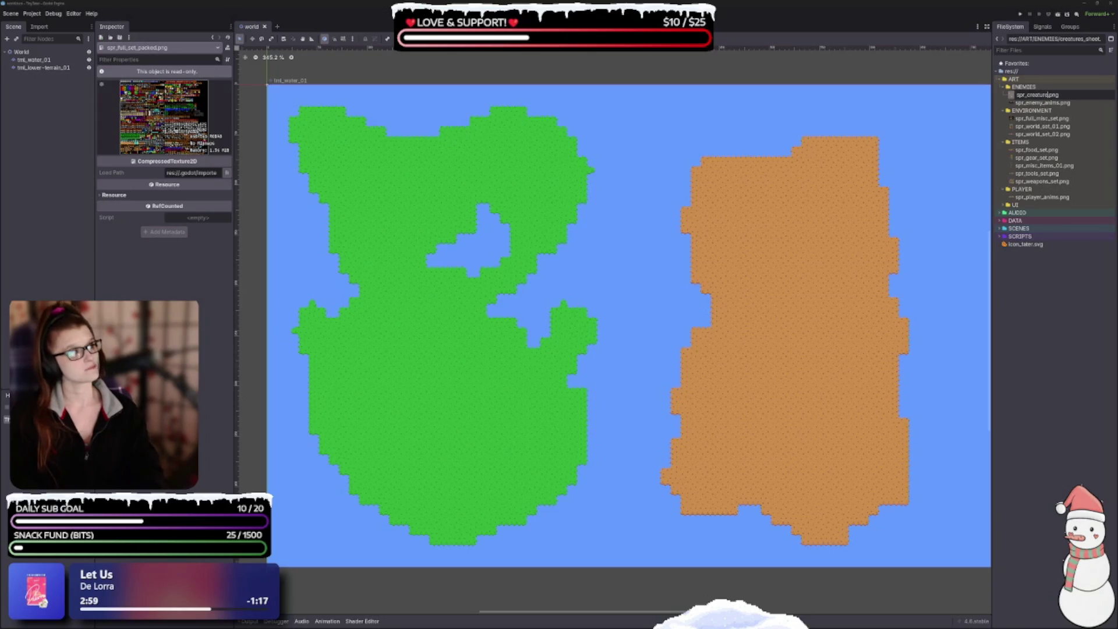
type("_")
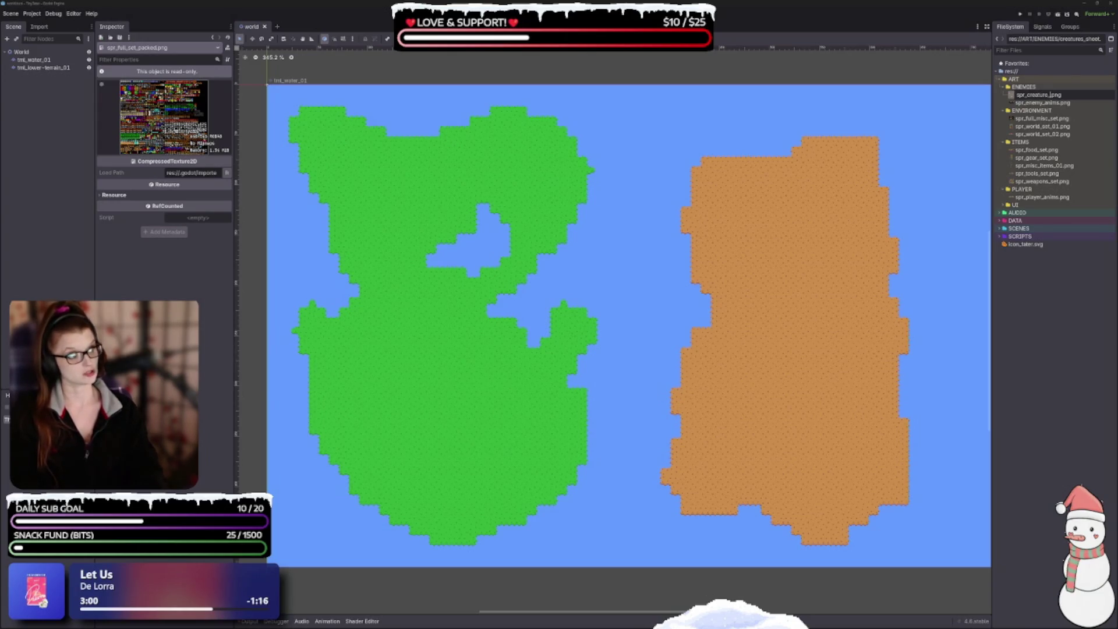
type("set")
key("Return")
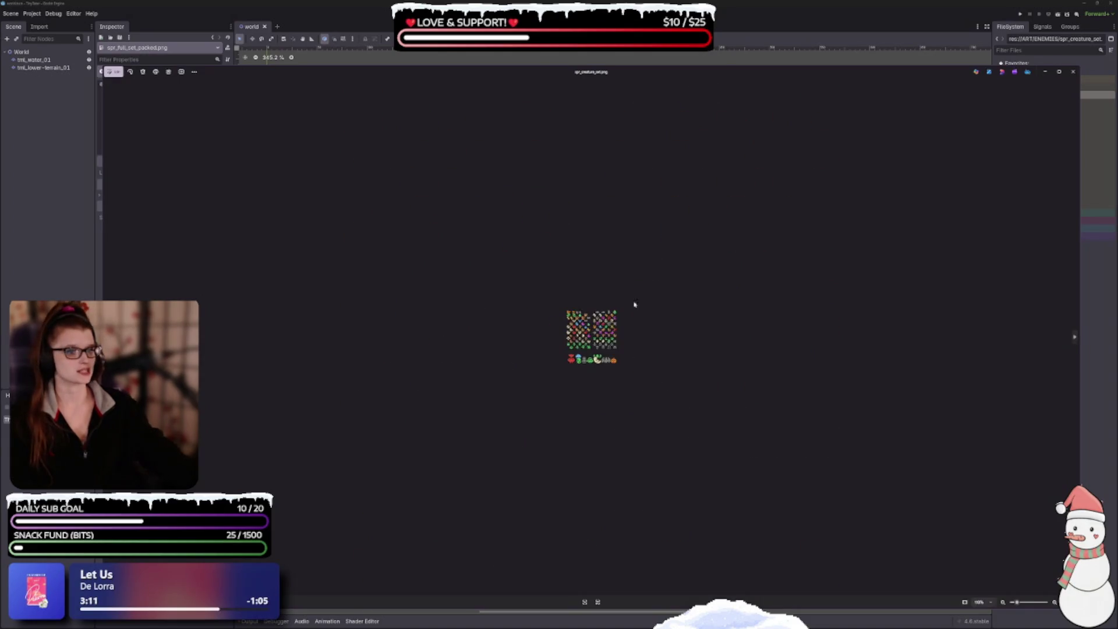
Zoom in on spr_creature_set.png to inspect the creatures, then close the preview.
scroll(592, 335, "up", 3)
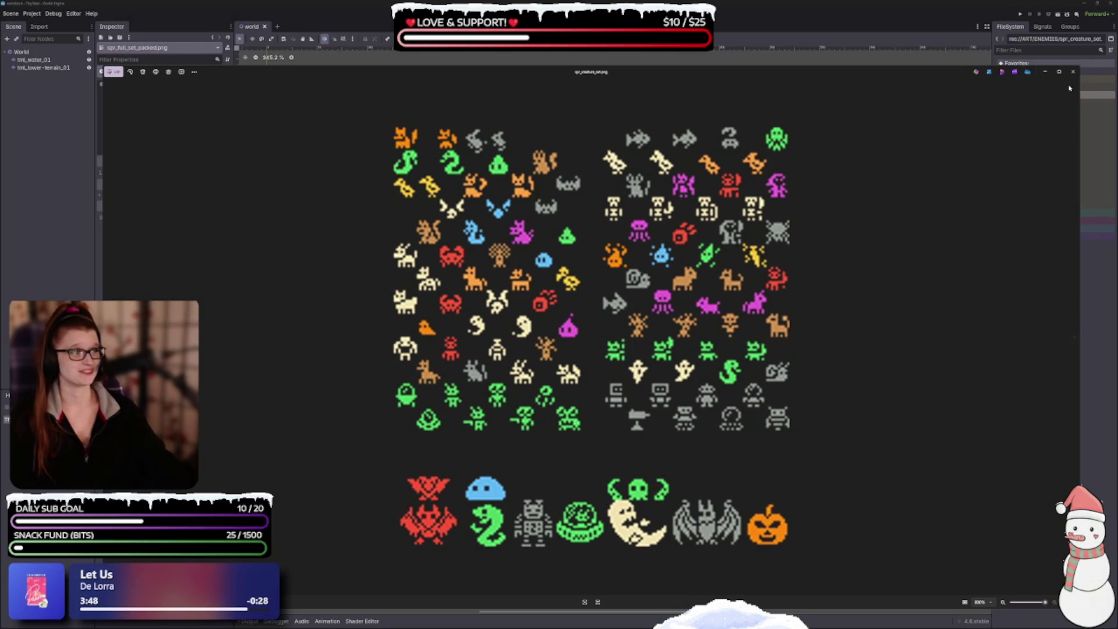
key("Escape")
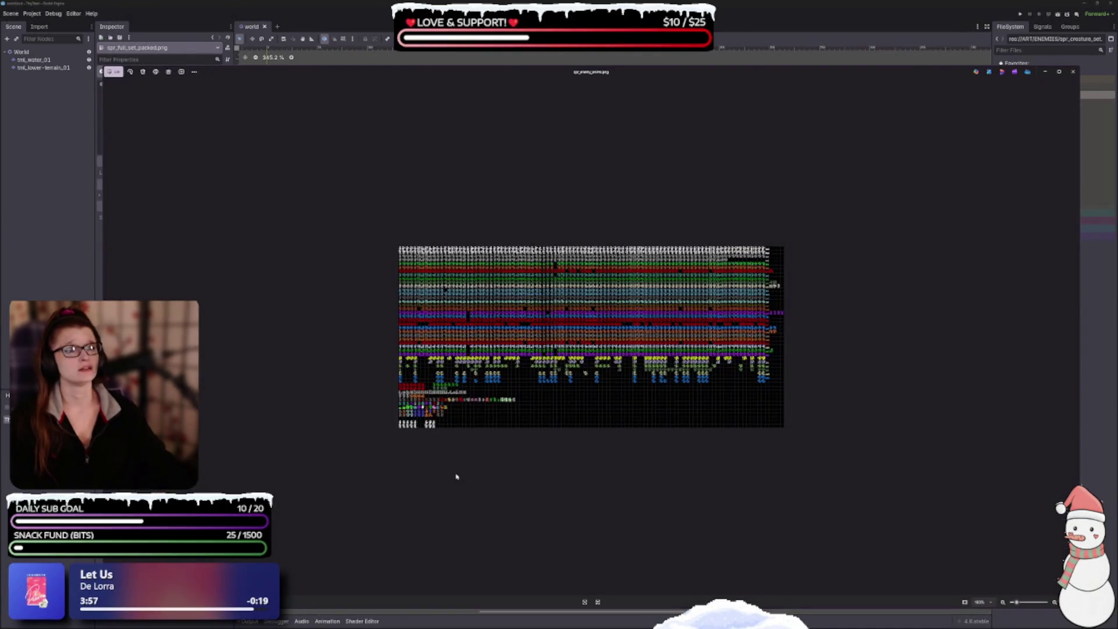
Zoom into the packed sheet and the item sprite sheet, closing each preview afterward.
scroll(465, 405, "up", 1)
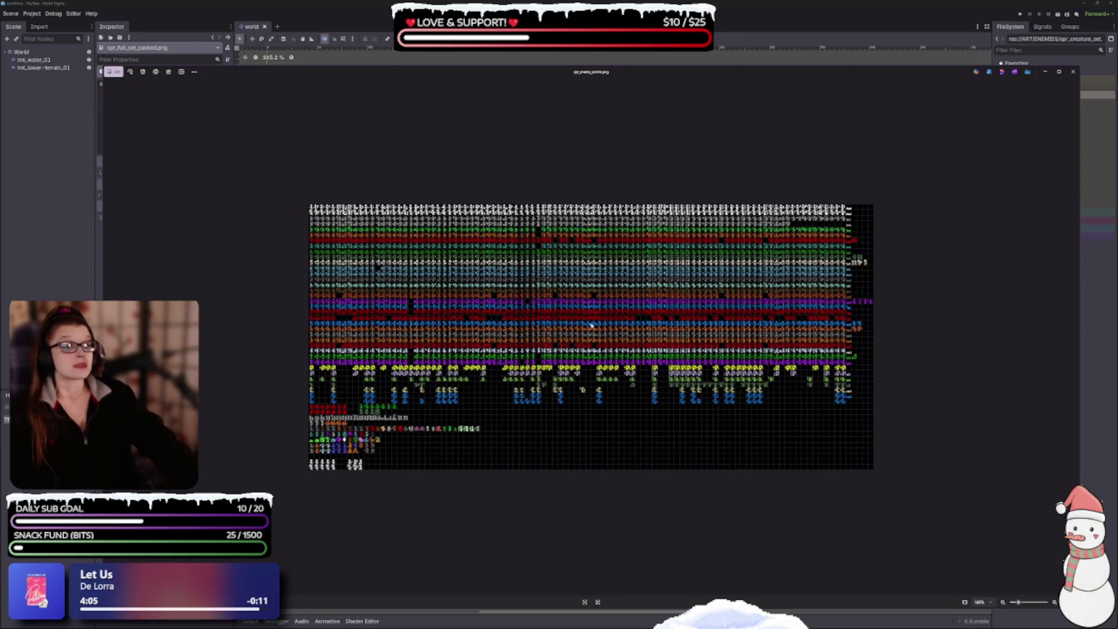
left_click(1073, 71)
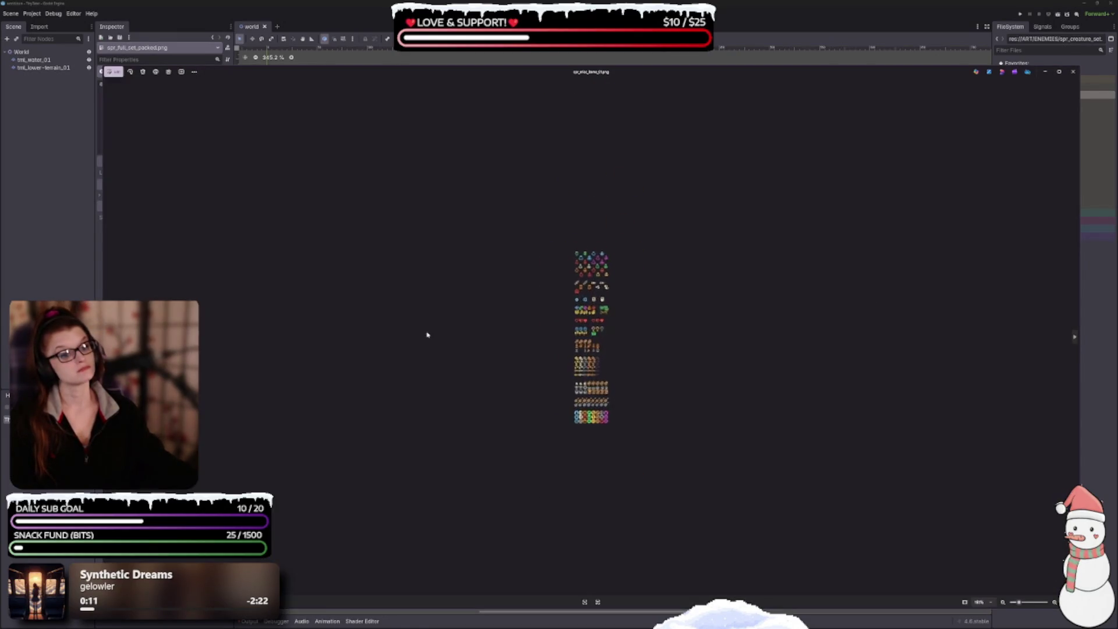
scroll(603, 420, "up", 2)
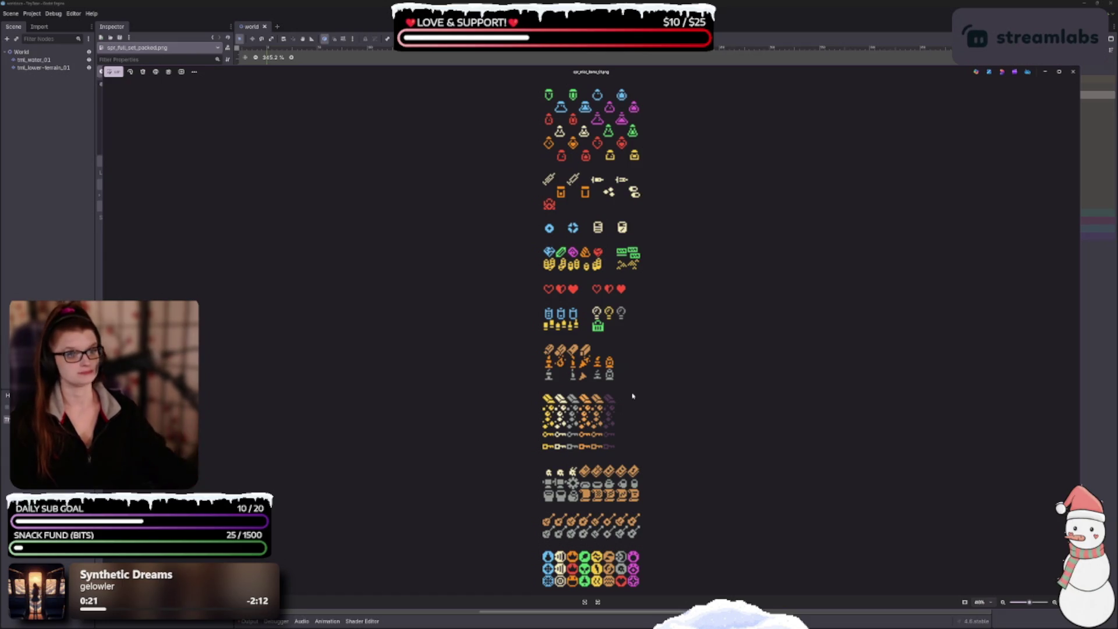
scroll(687, 297, "down", 3)
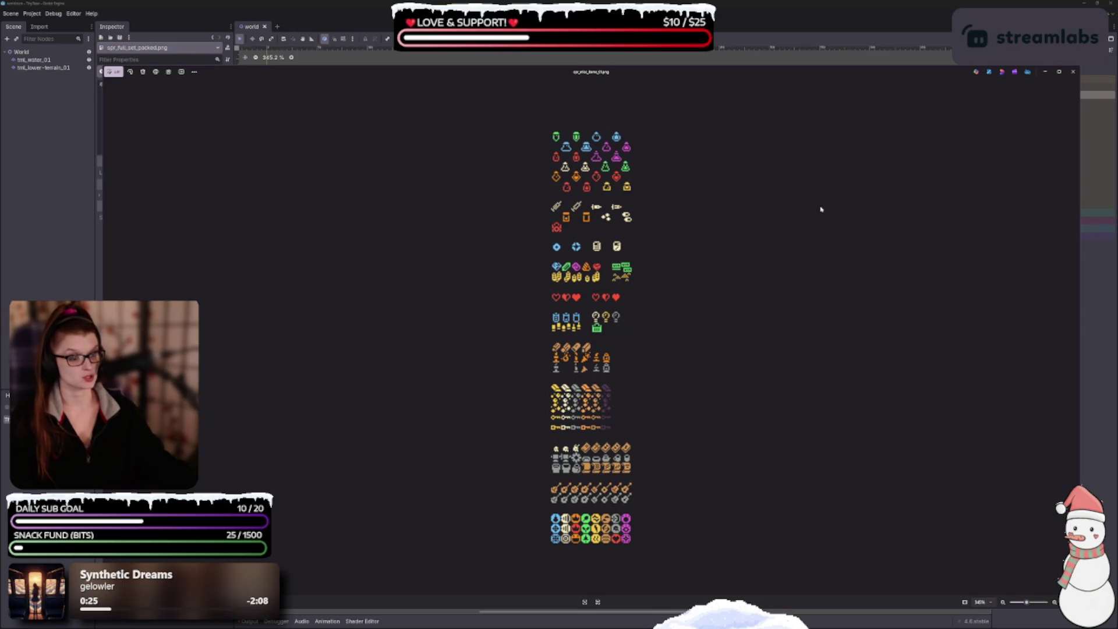
left_click(1074, 71)
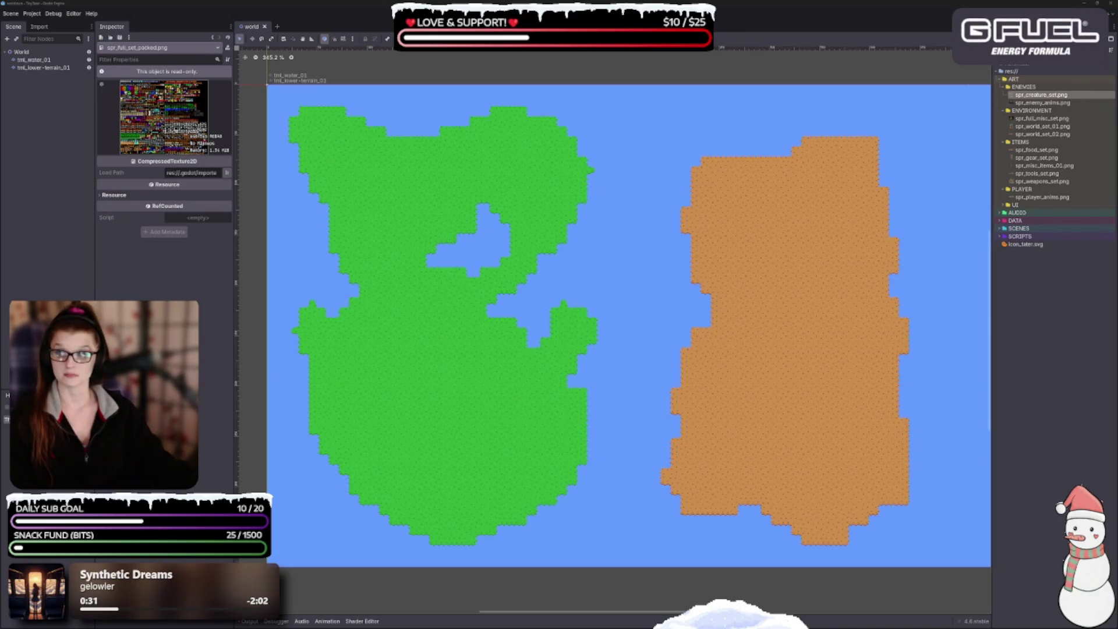
View the player animation sheet zoomed in, then step through the digit, icon and pixel-font sheets.
double_click(1042, 197)
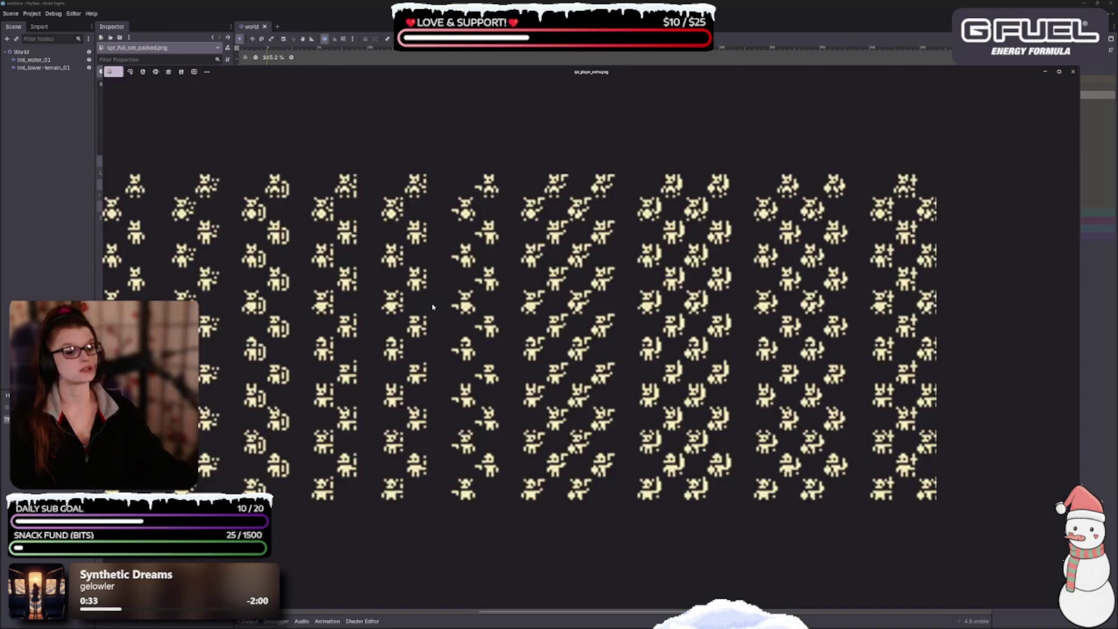
scroll(474, 420, "up", 2)
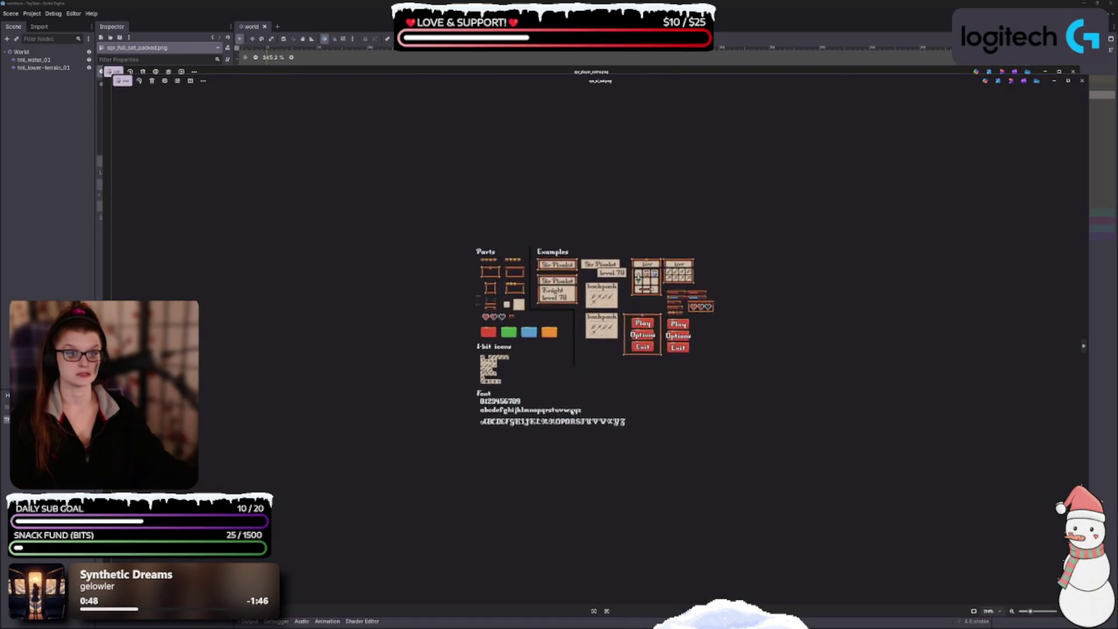
scroll(570, 409, "up", 1)
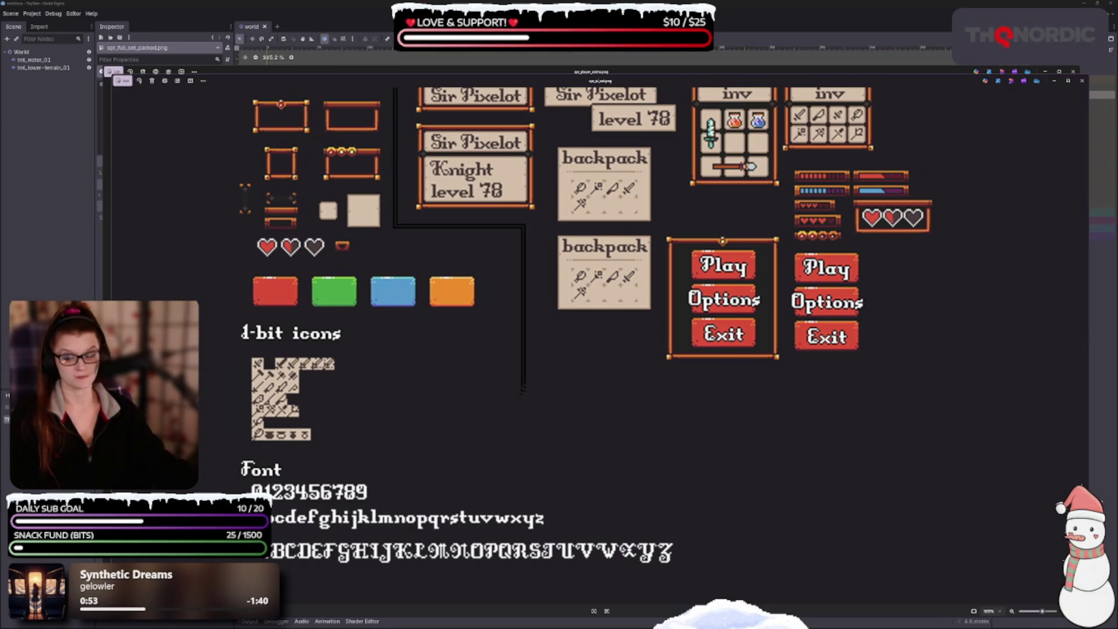
left_click(1084, 348)
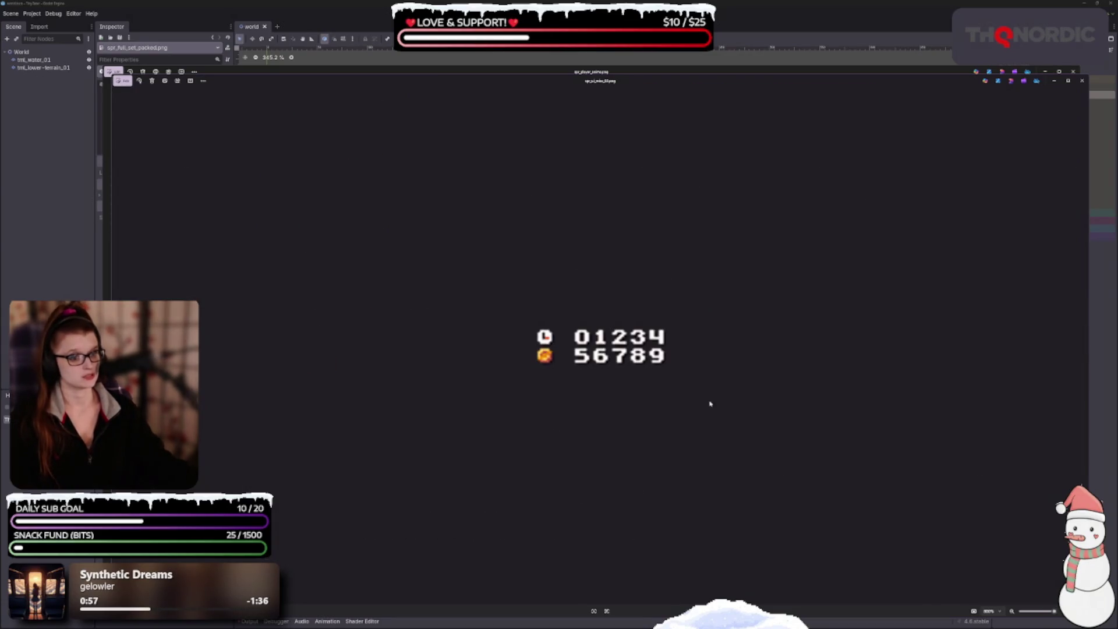
left_click(1084, 348)
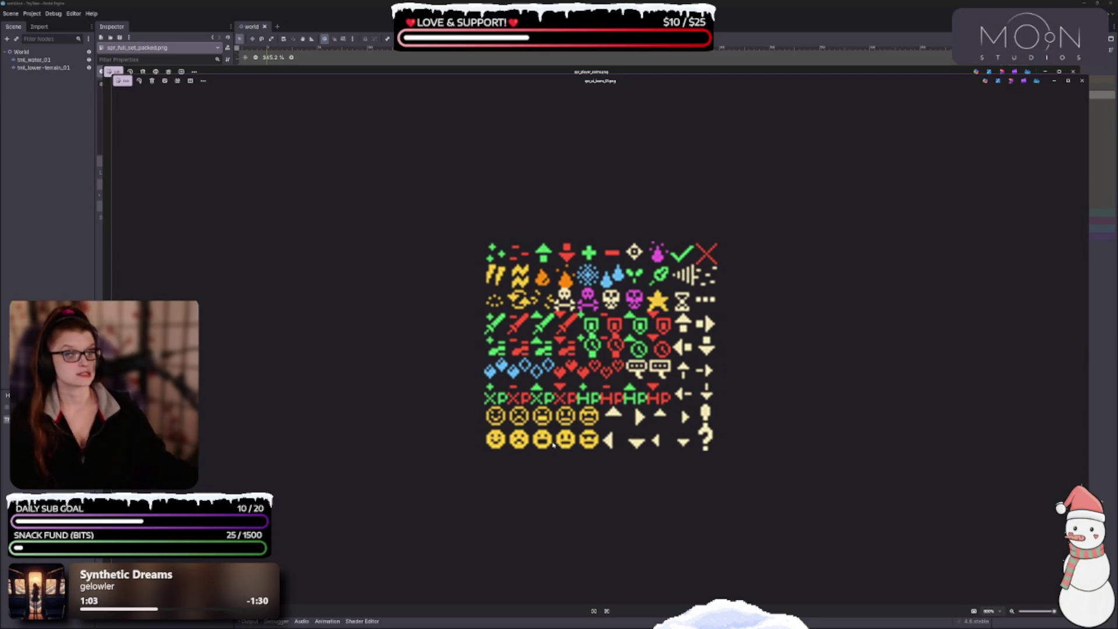
left_click(1084, 348)
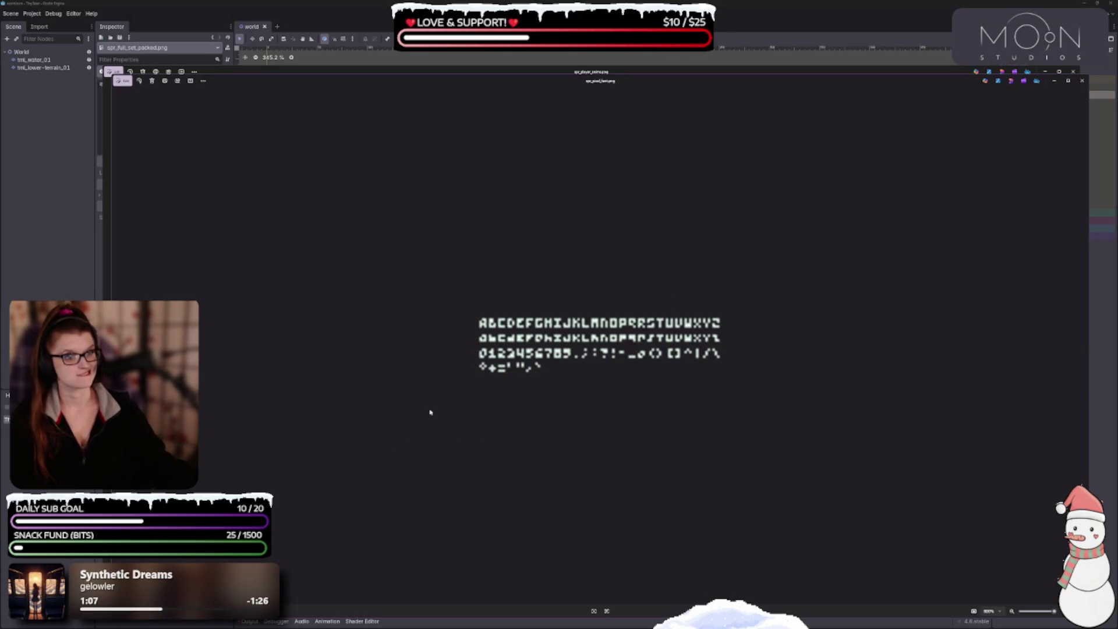
Close the pixel-font and player sheet viewers and expand the SCRIPTS folder.
left_click(1082, 80)
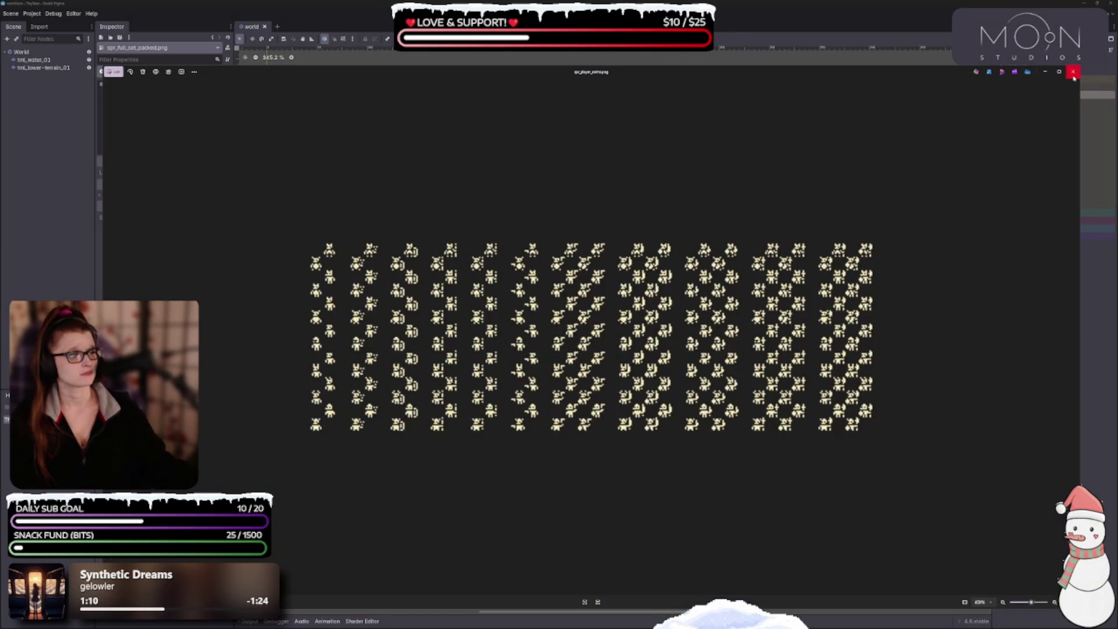
left_click(1073, 72)
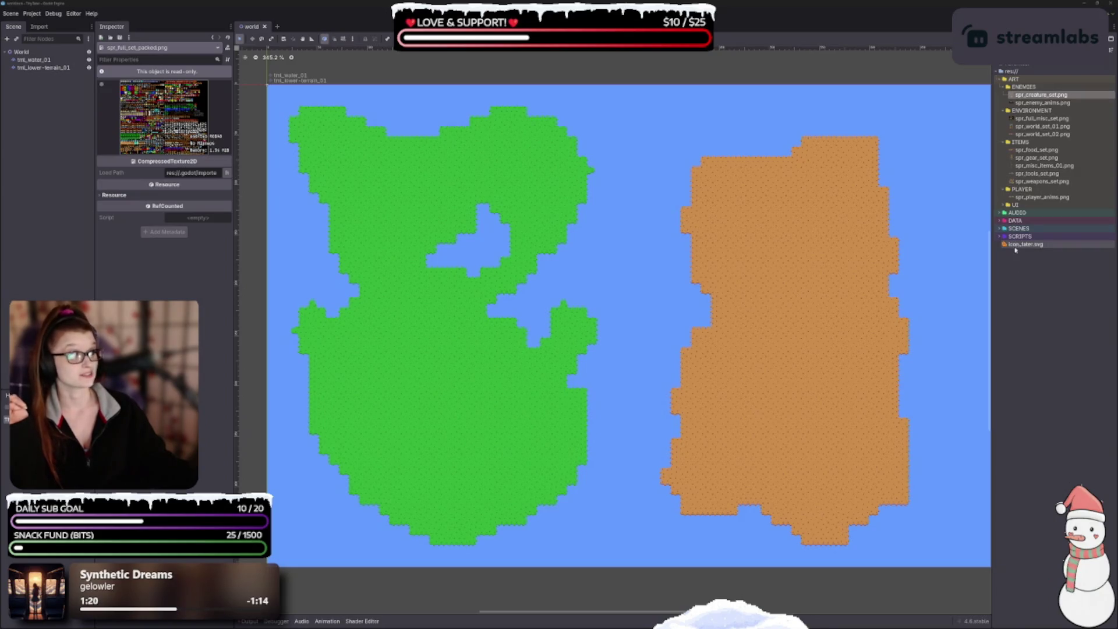
left_click(999, 237)
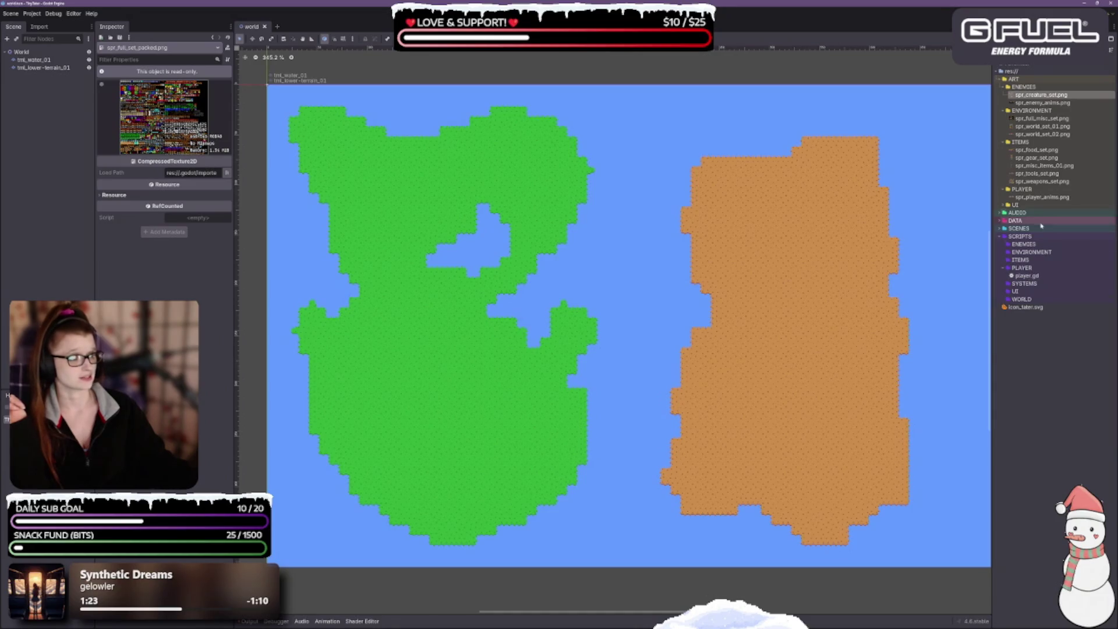
Open player.gd in the external code editor, then expand SCENES/WORLD to reveal world.tscn.
left_click(1033, 276)
double_click(1034, 277)
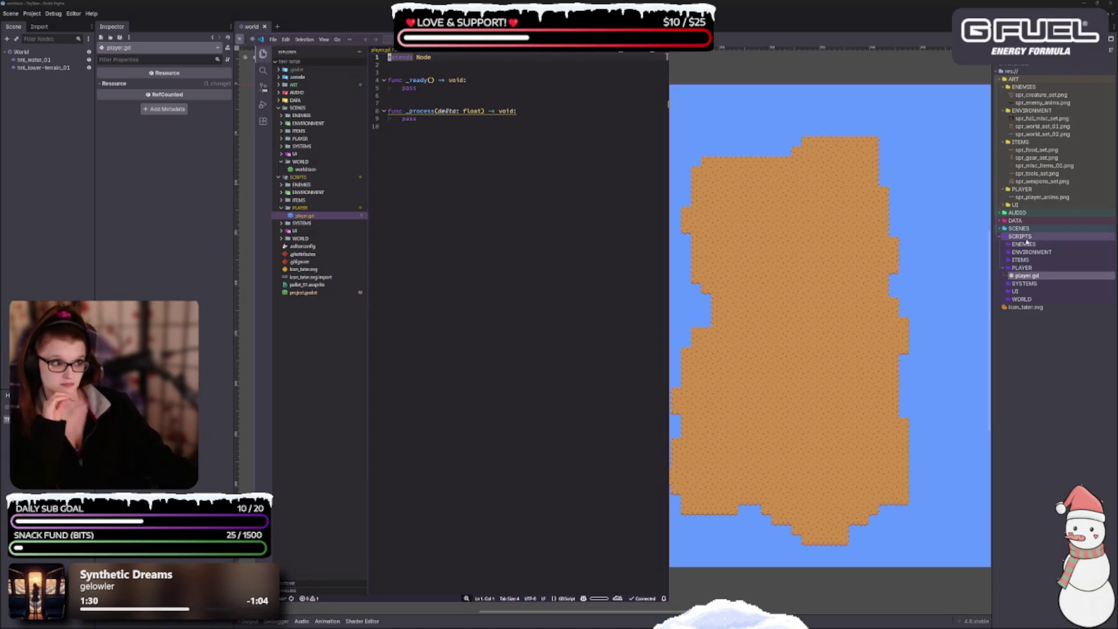
left_click(1010, 228)
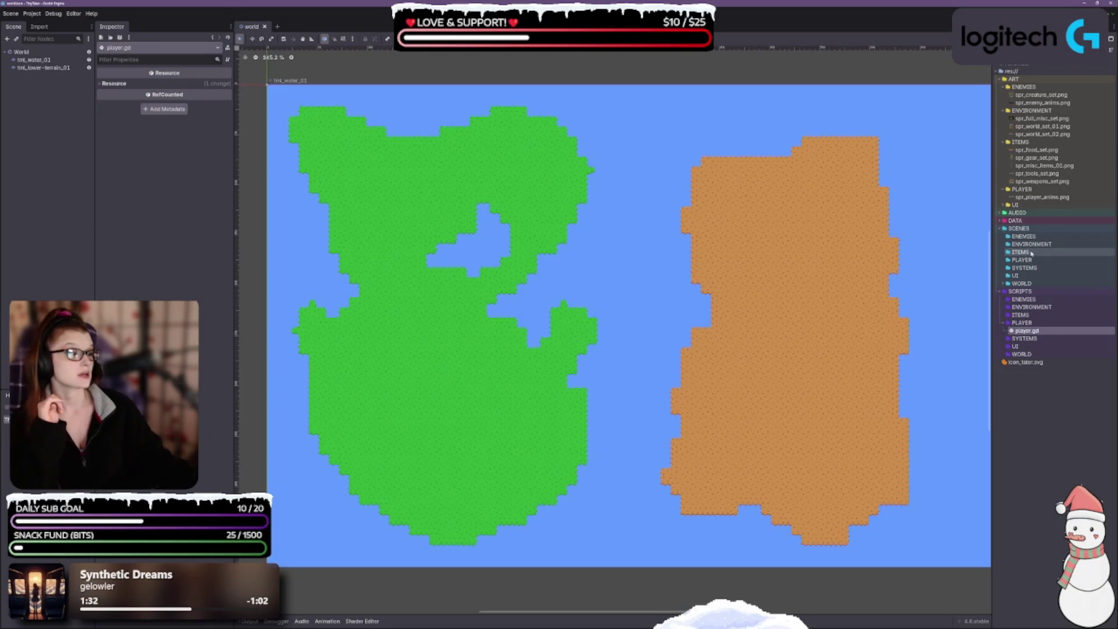
left_click(1022, 284)
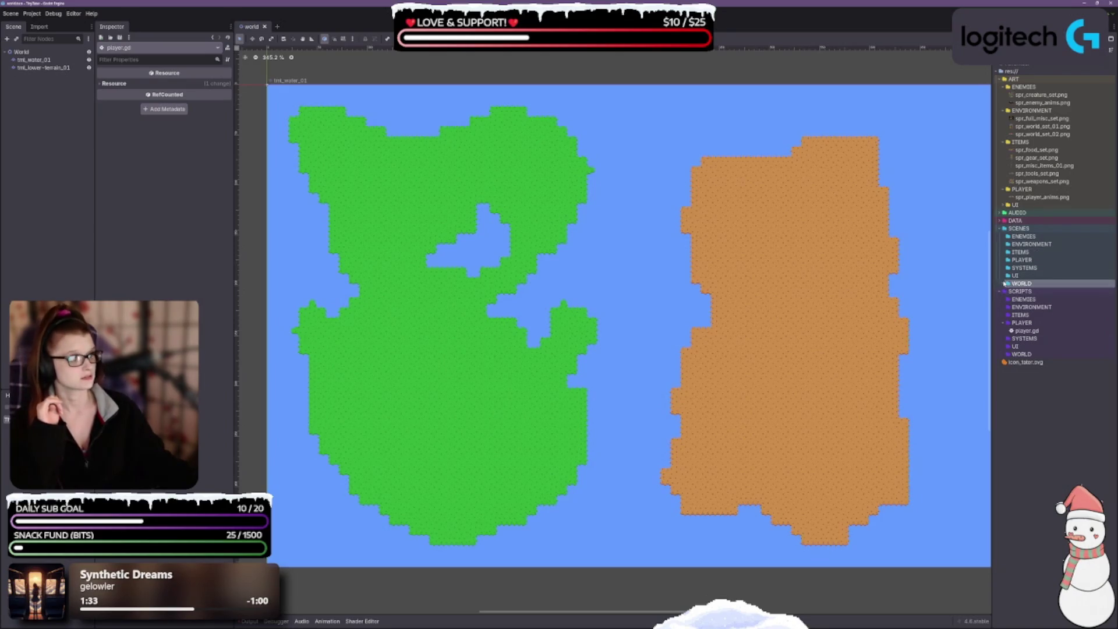
double_click(1022, 284)
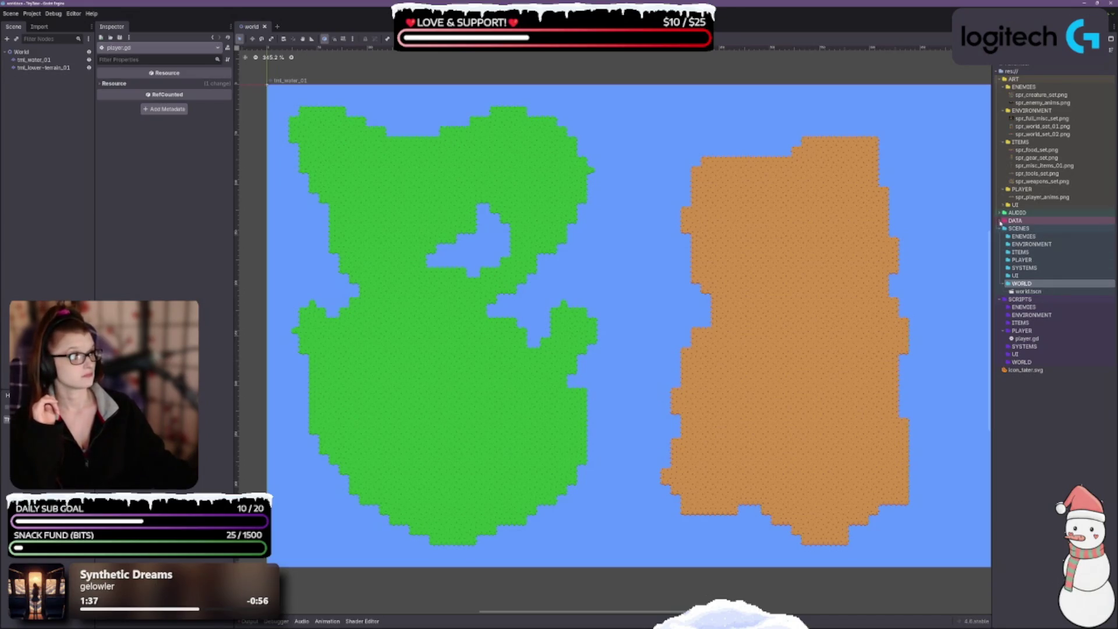
Expand DATA/TILESETS and select the ts_1bit_full.tres tileset resource.
left_click(1000, 221)
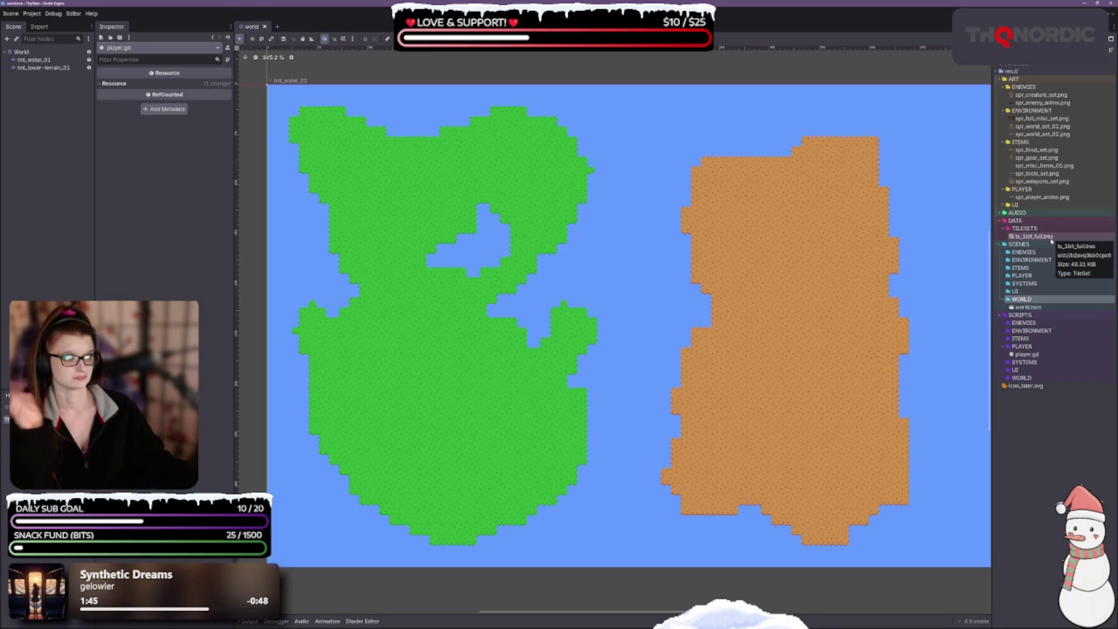
left_click(1042, 236)
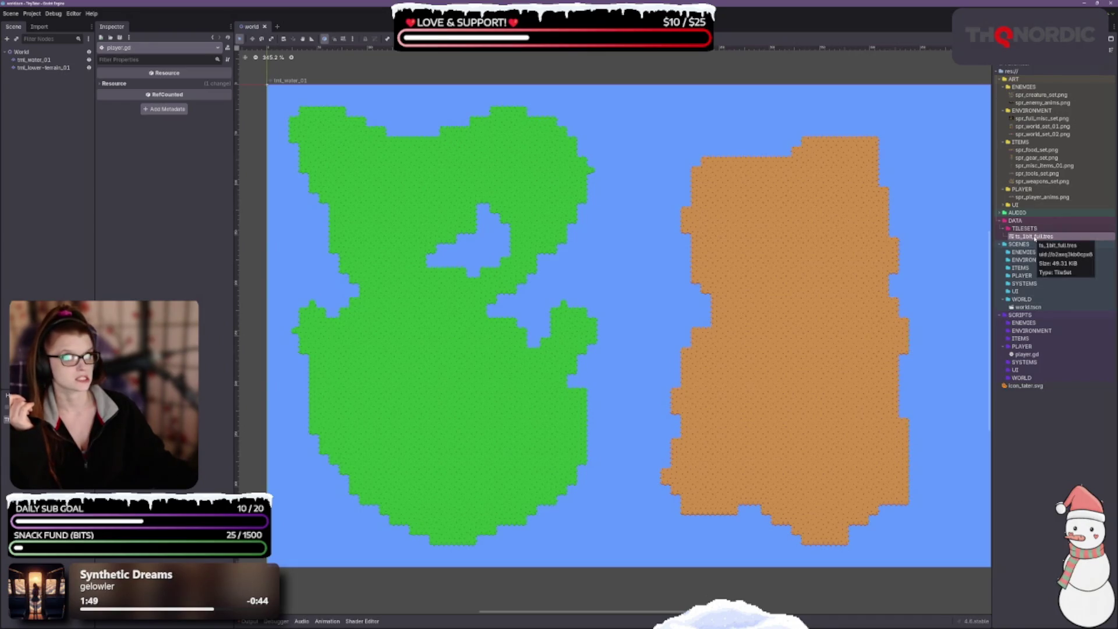
left_click(123, 84)
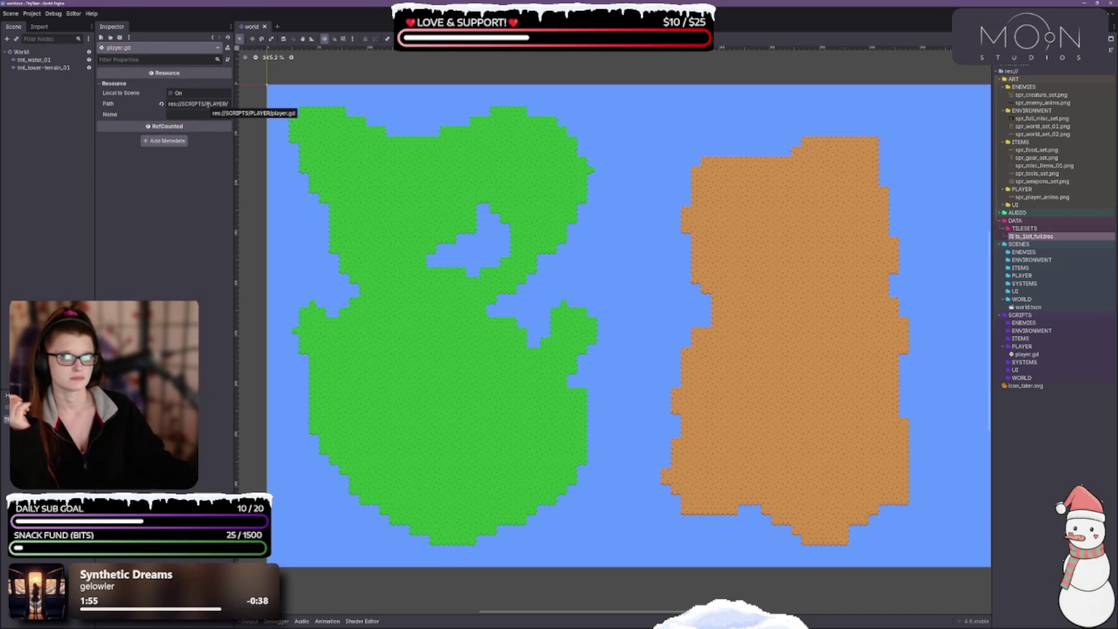
double_click(1037, 238)
scroll(757, 333, "up", 5)
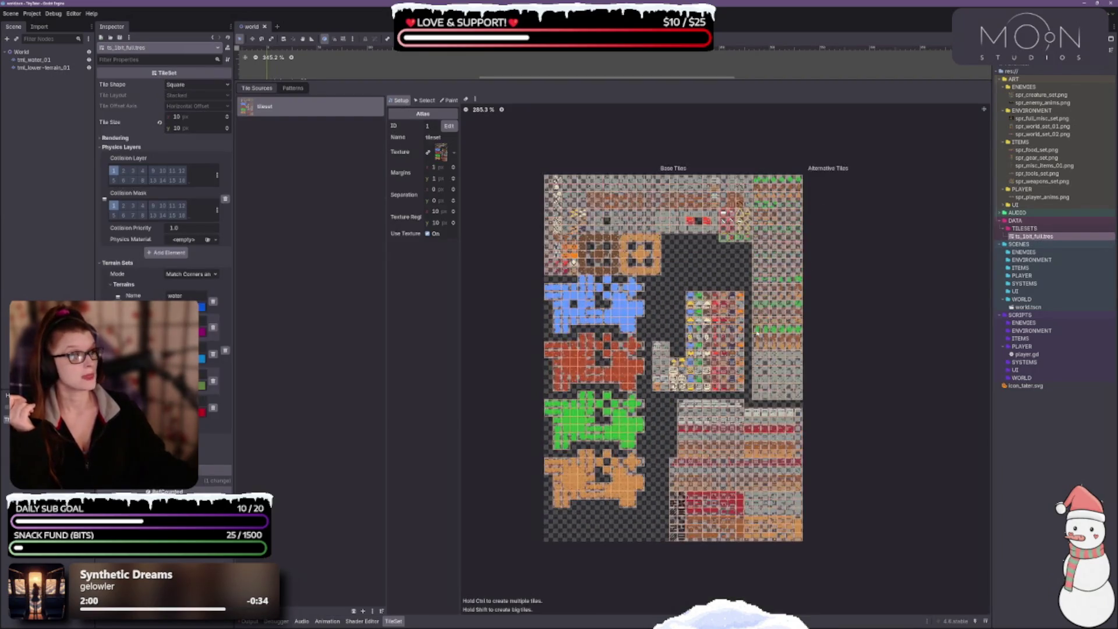
scroll(735, 311, "down", 2)
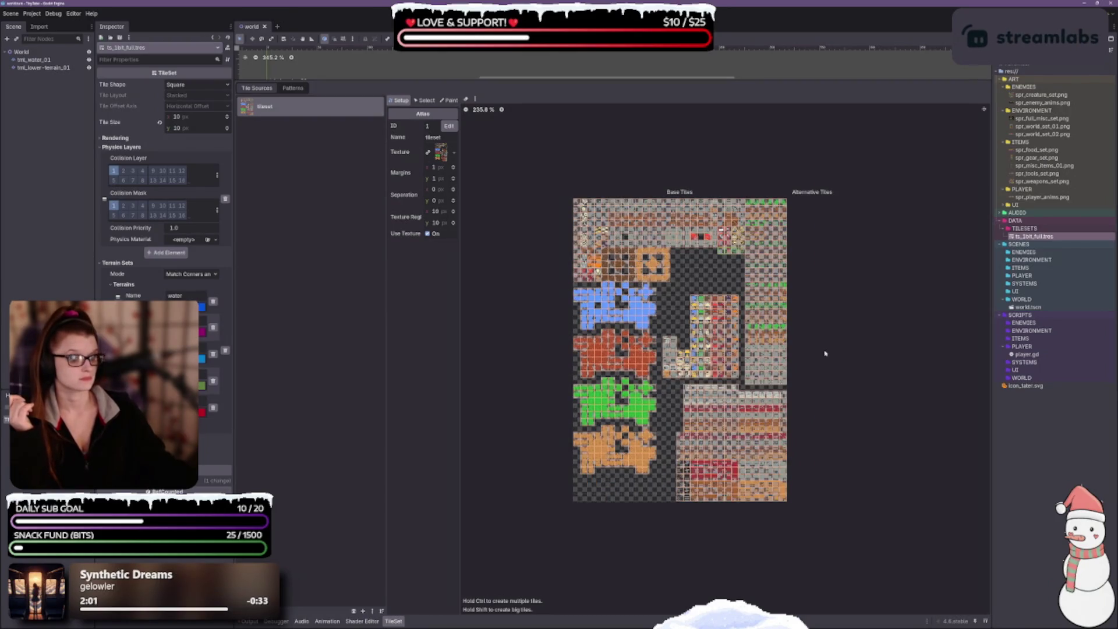
left_click_drag(814, 353, 802, 316)
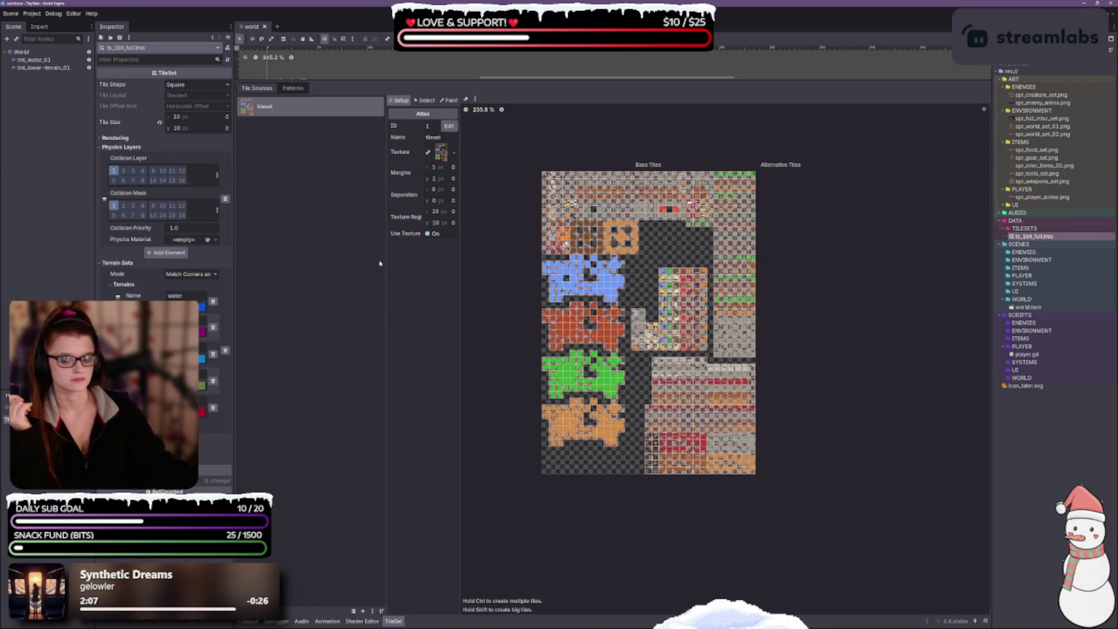
left_click_drag(386, 257, 351, 256)
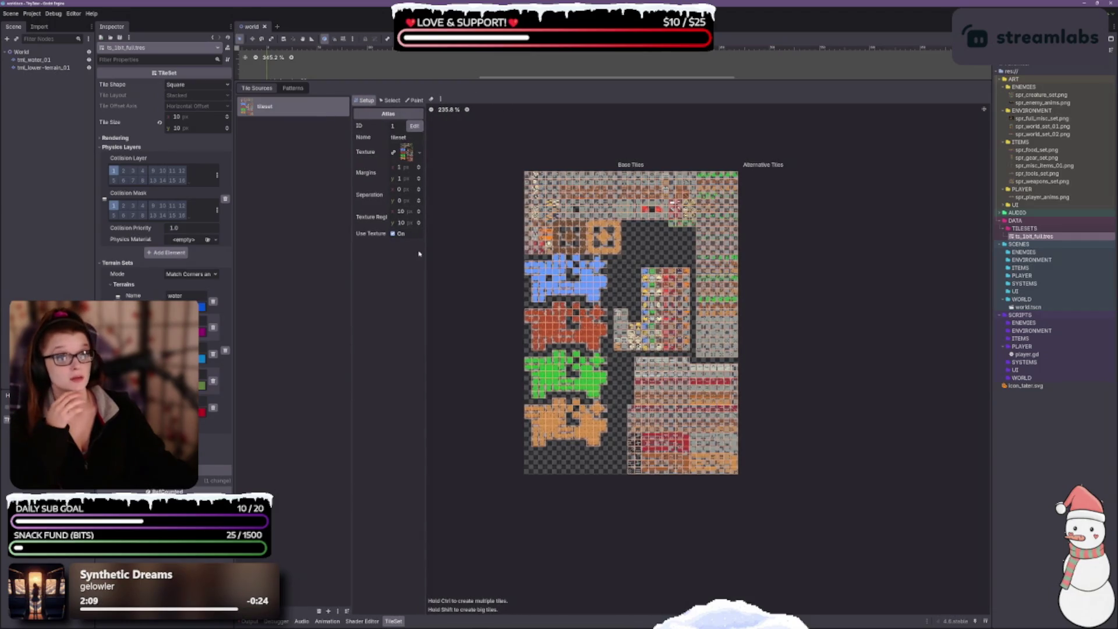
left_click_drag(426, 251, 487, 251)
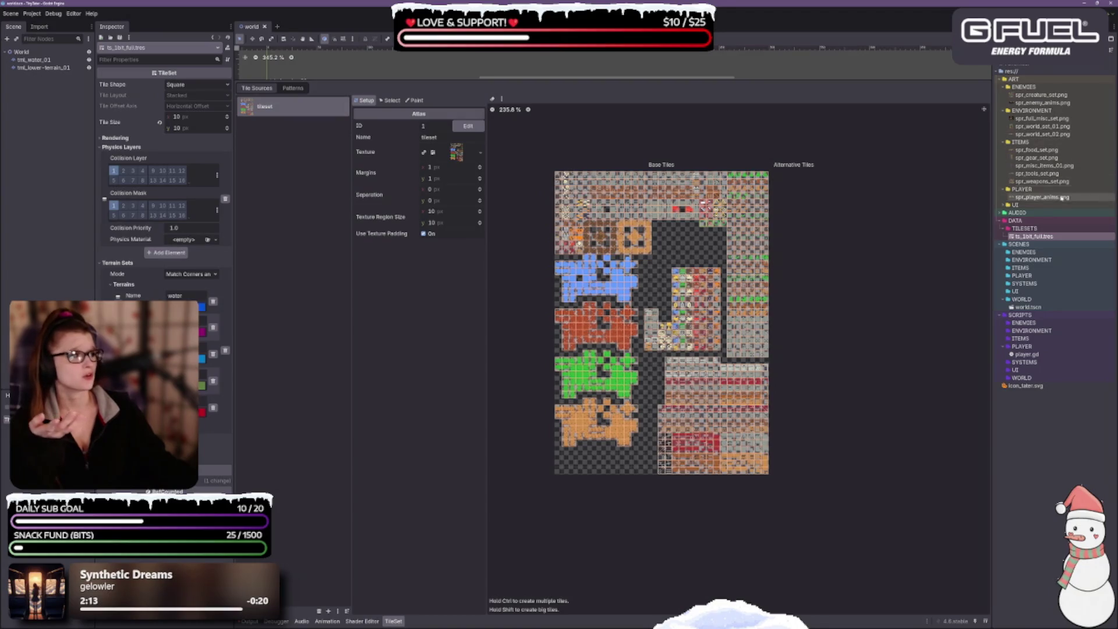
left_click(1051, 127)
mouse_move(1051, 131)
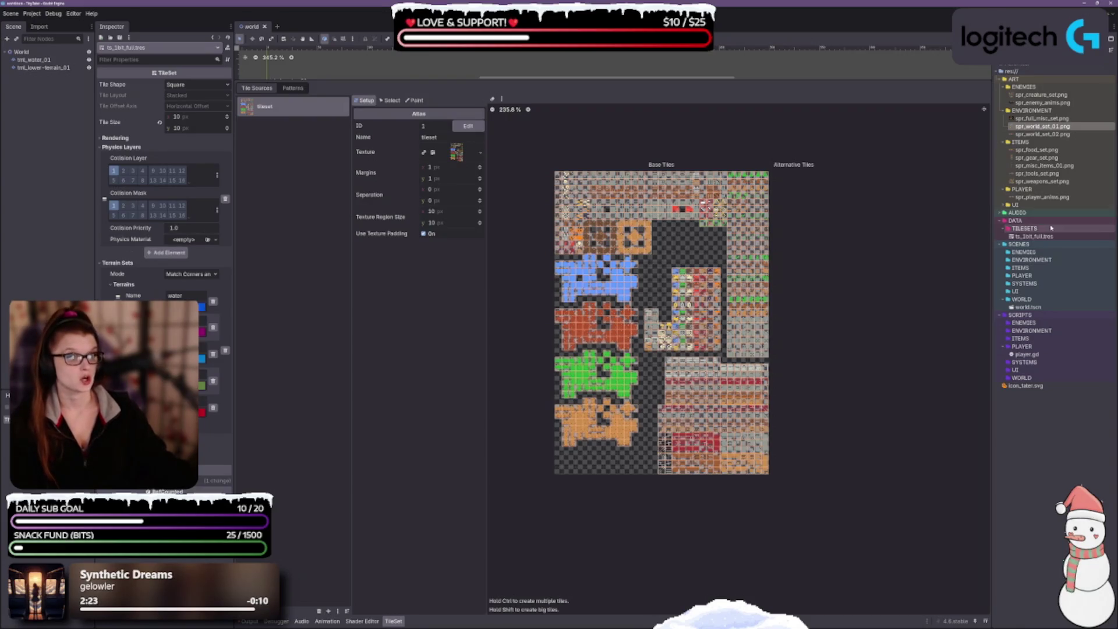
left_click(1035, 237)
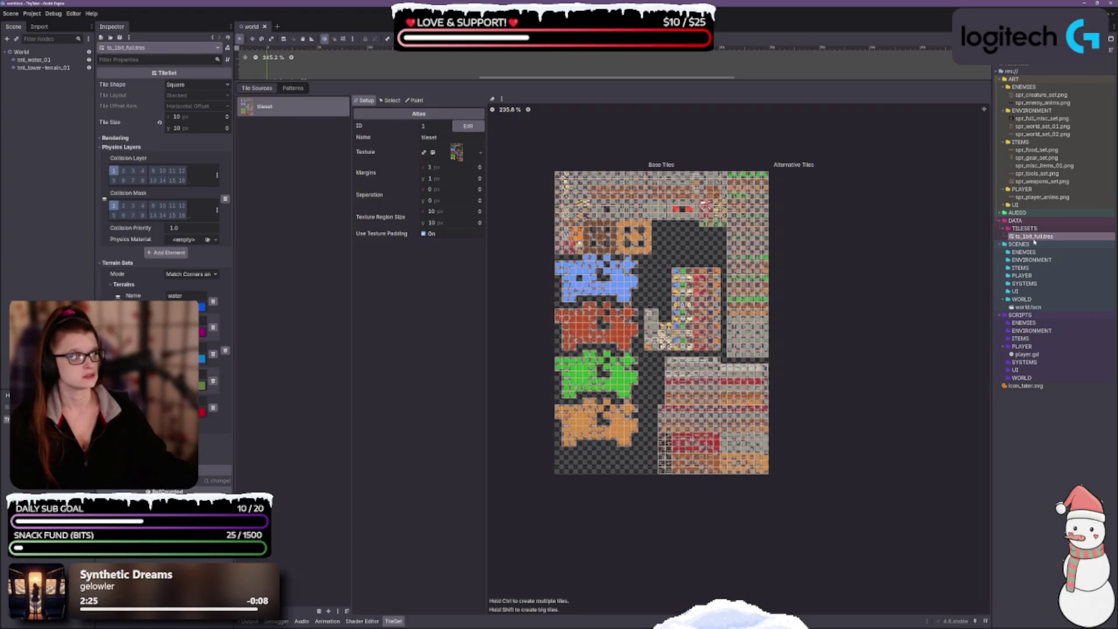
Rename ts_1bit_full.tres to ts_world_1.tres, then start shortening spr_world_set_01.png to spr_world_1.png.
key("F2")
left_click(1069, 237)
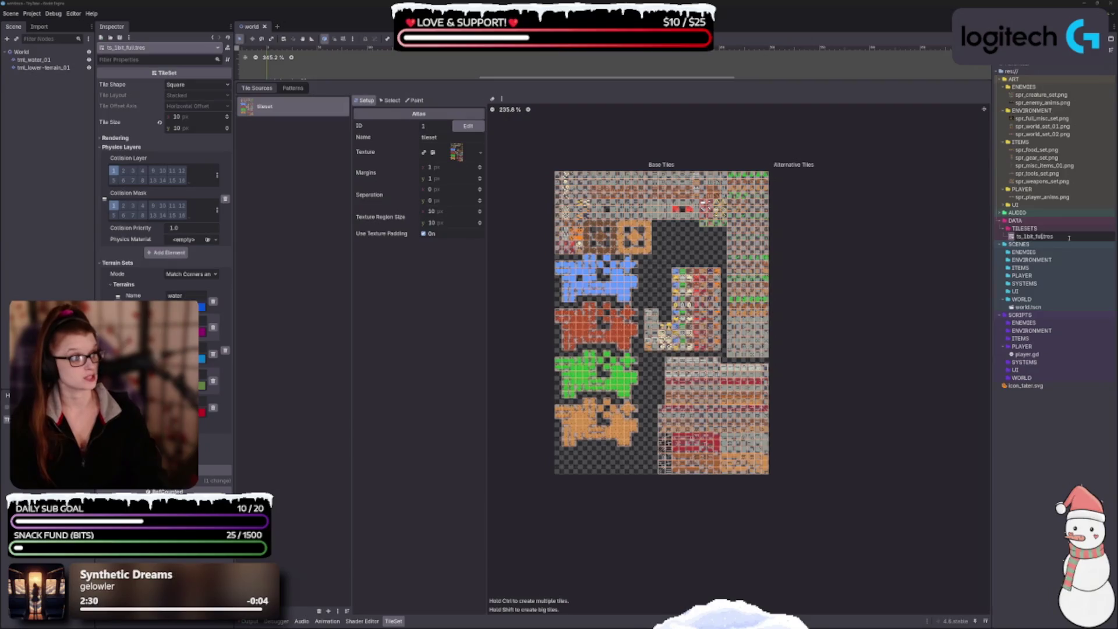
key("BackSpace")
key("BackSpace")
key("BackSpace")
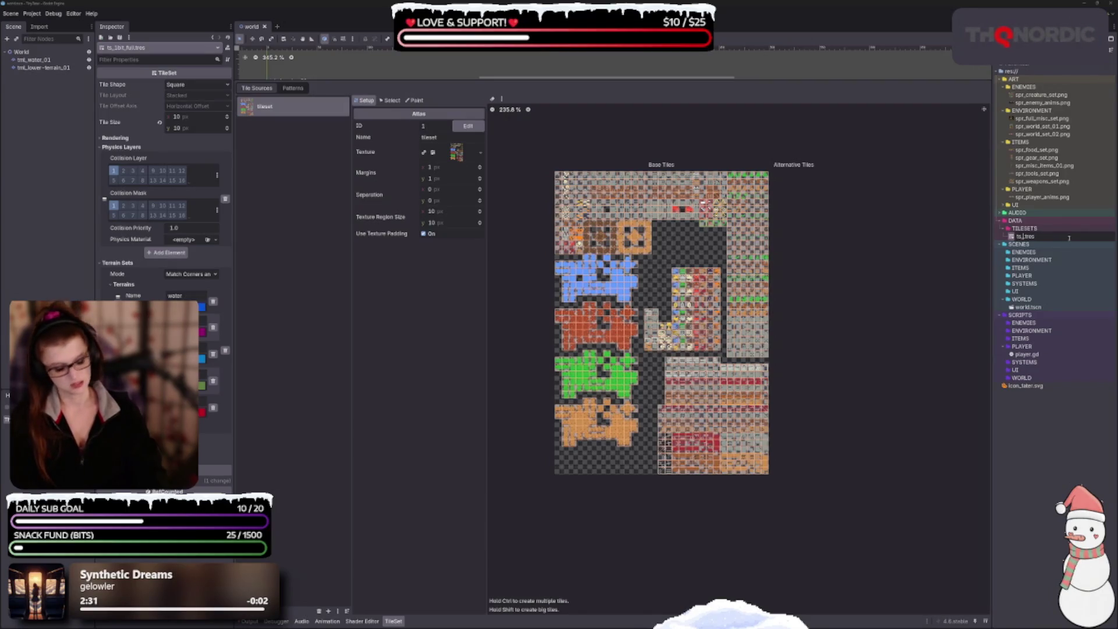
type("world")
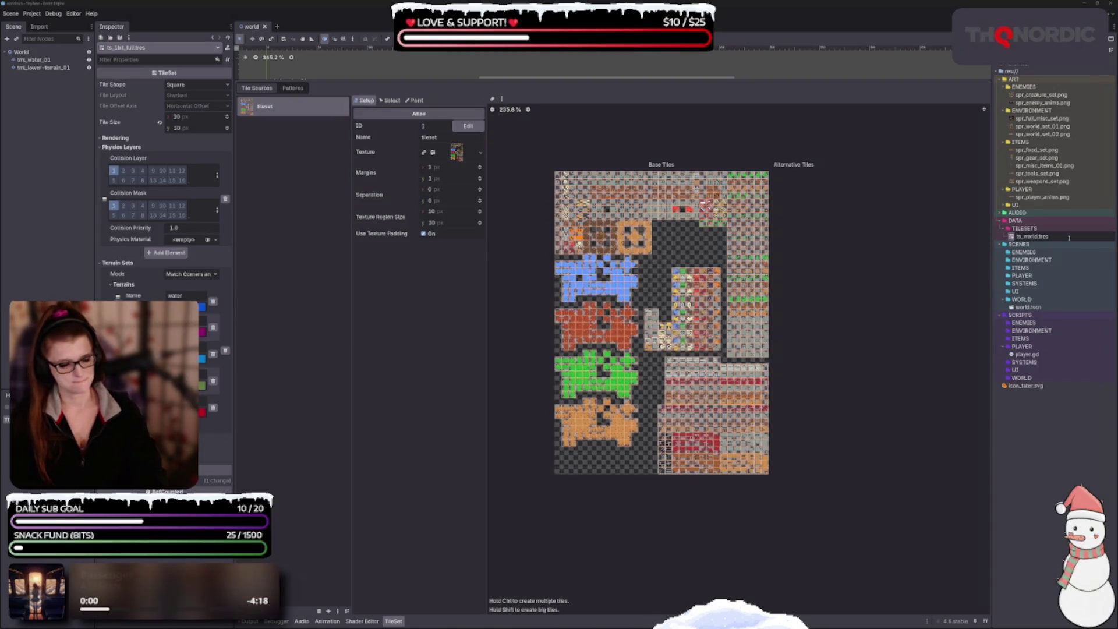
type("_1")
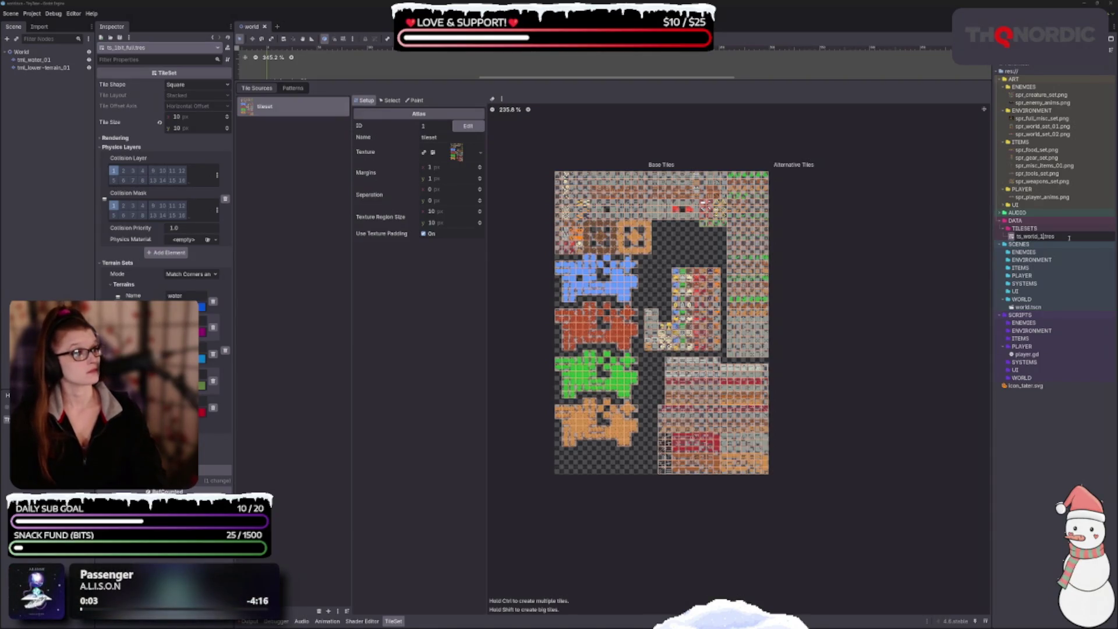
key("Return")
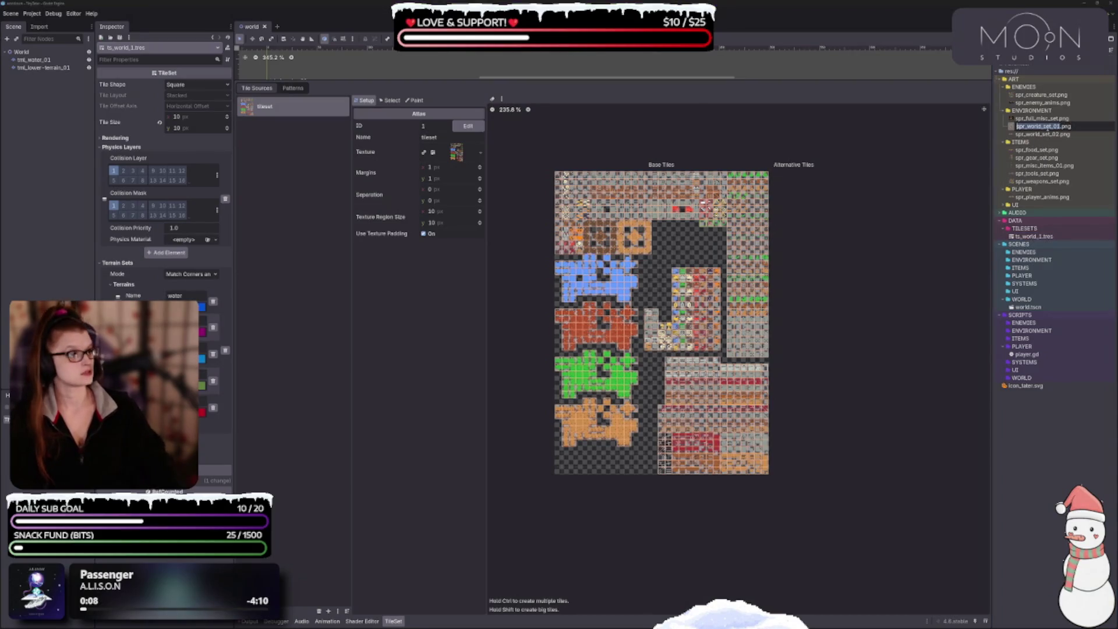
key("BackSpace")
key("BackSpace")
key("BackSpace")
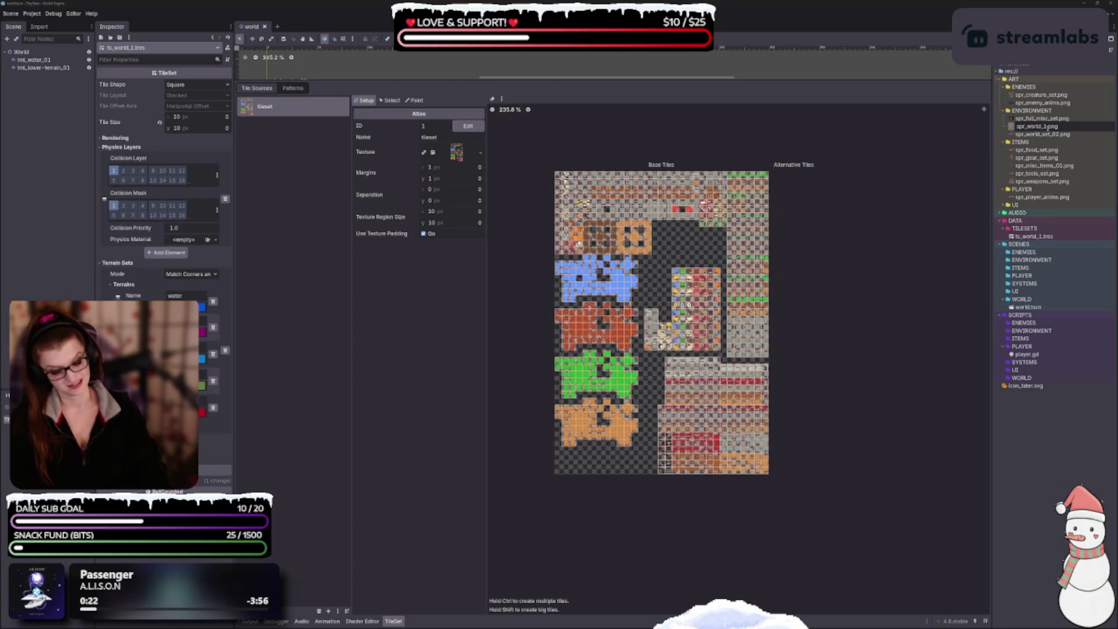
Try the names spr_world_1_sheet and spr_sheet_world_1 for the world sheet, then cancel the rename.
left_click(1047, 127)
key("BackSpace")
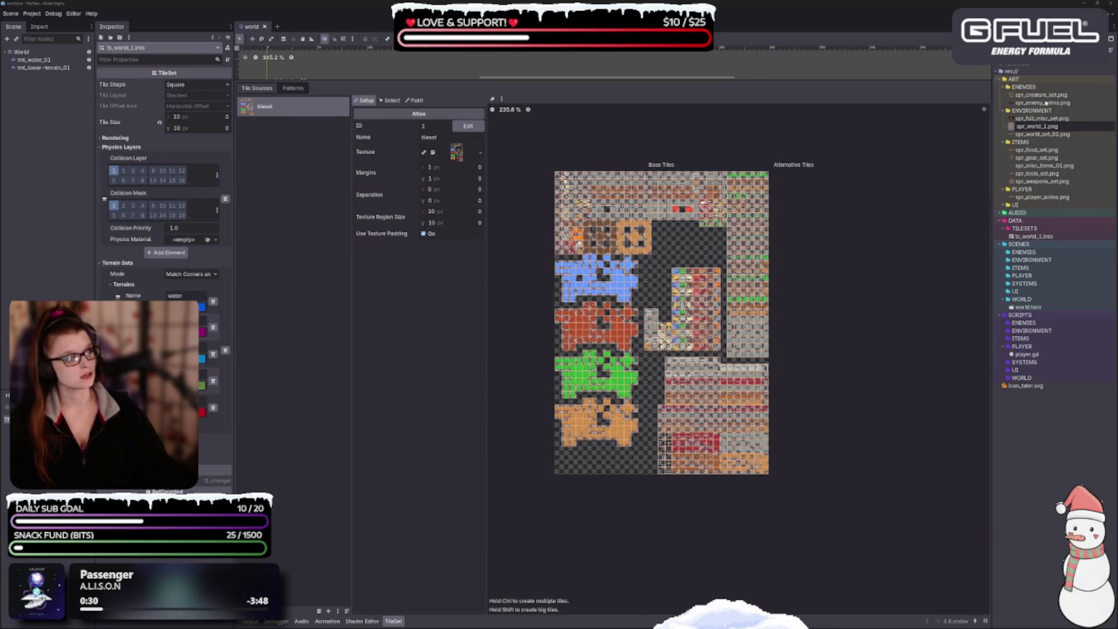
type("_")
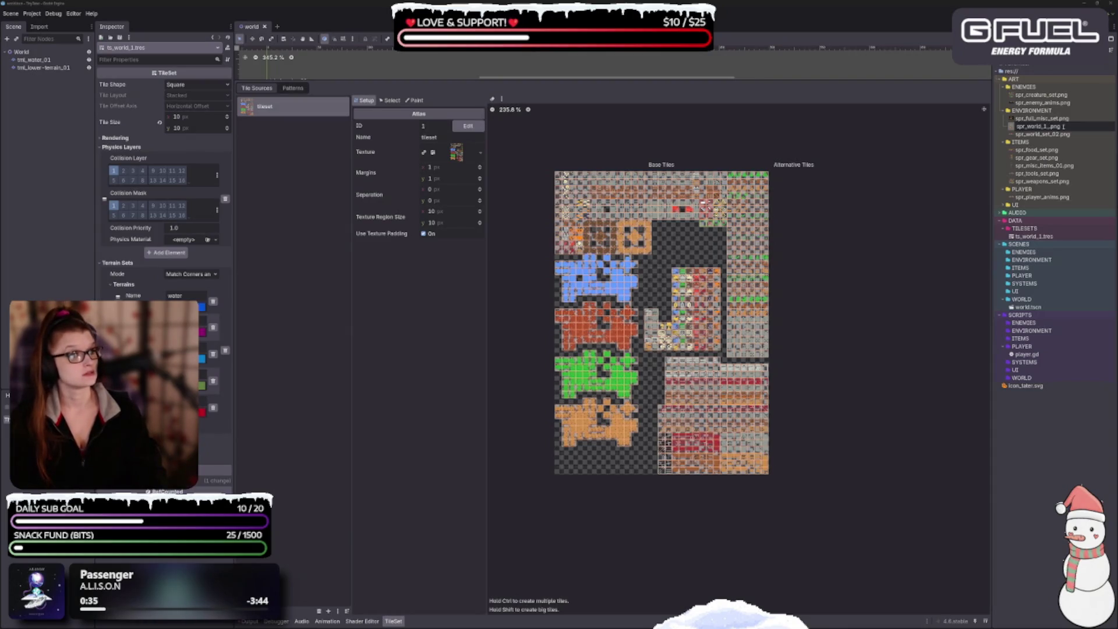
type("sheet")
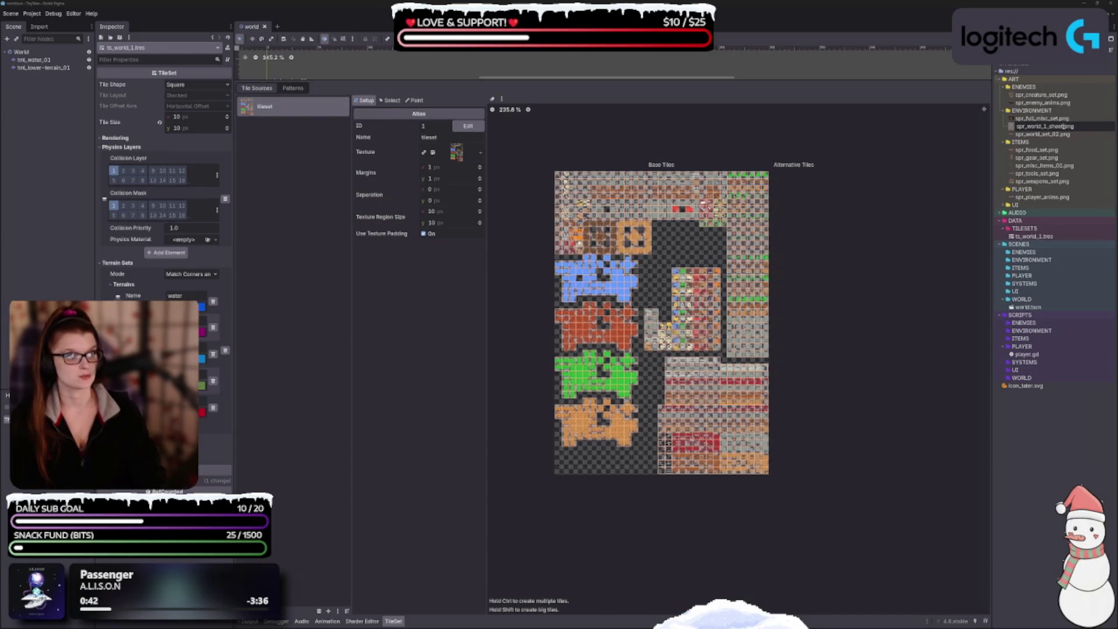
key("BackSpace")
key("BackSpace")
key("BackSpace")
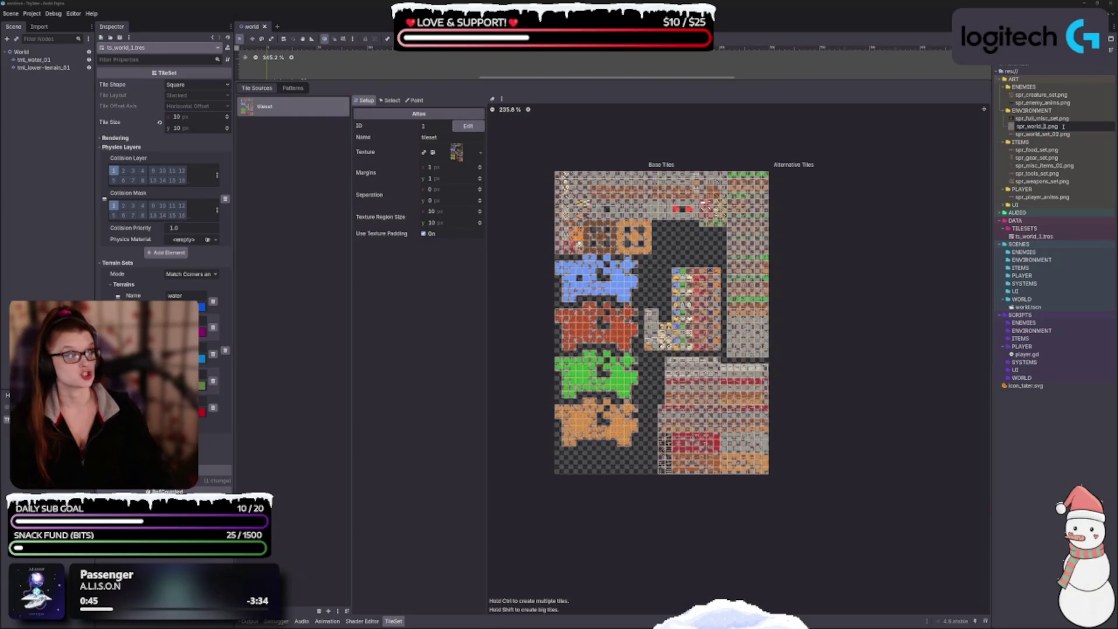
left_click(1030, 126)
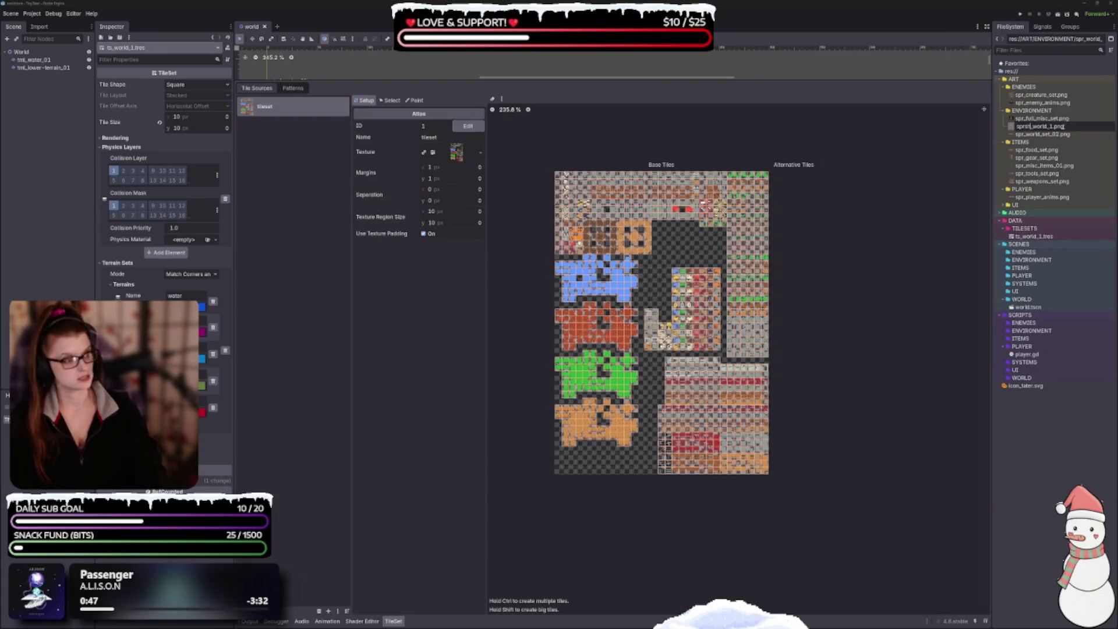
type("sheet_")
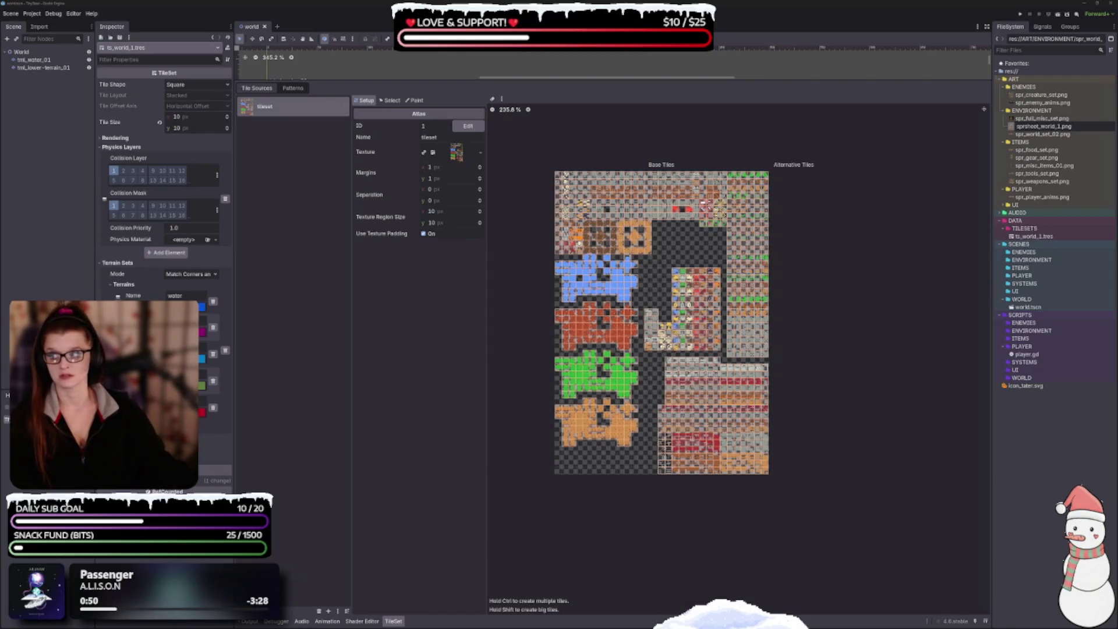
key("Escape")
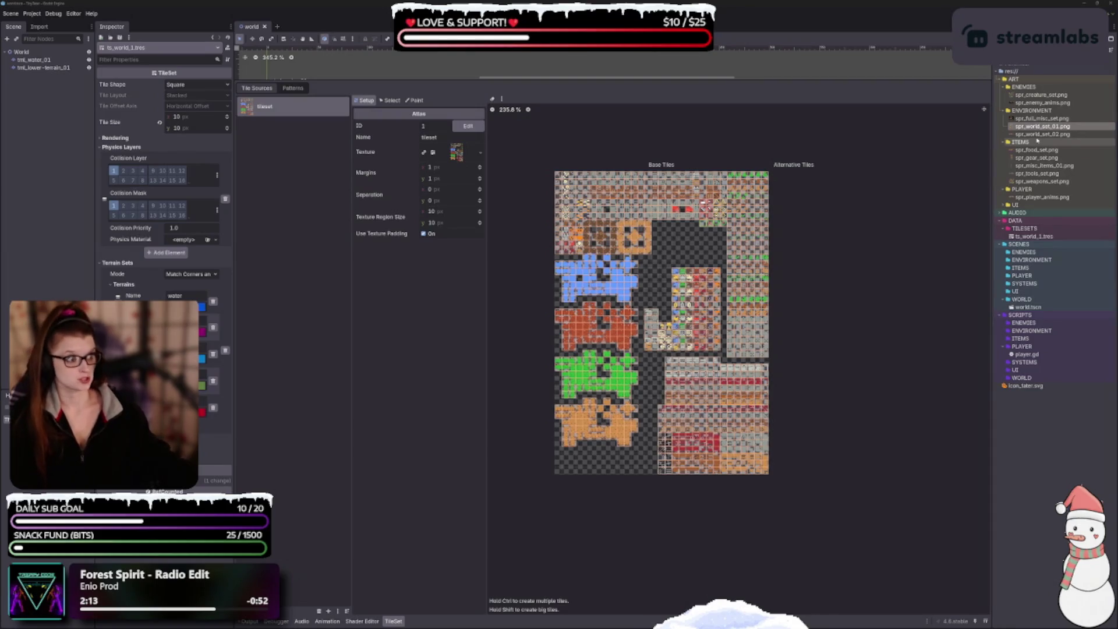
Rename spr_full_misc_set.png to spr_sheet_misc.png.
left_click(1042, 118)
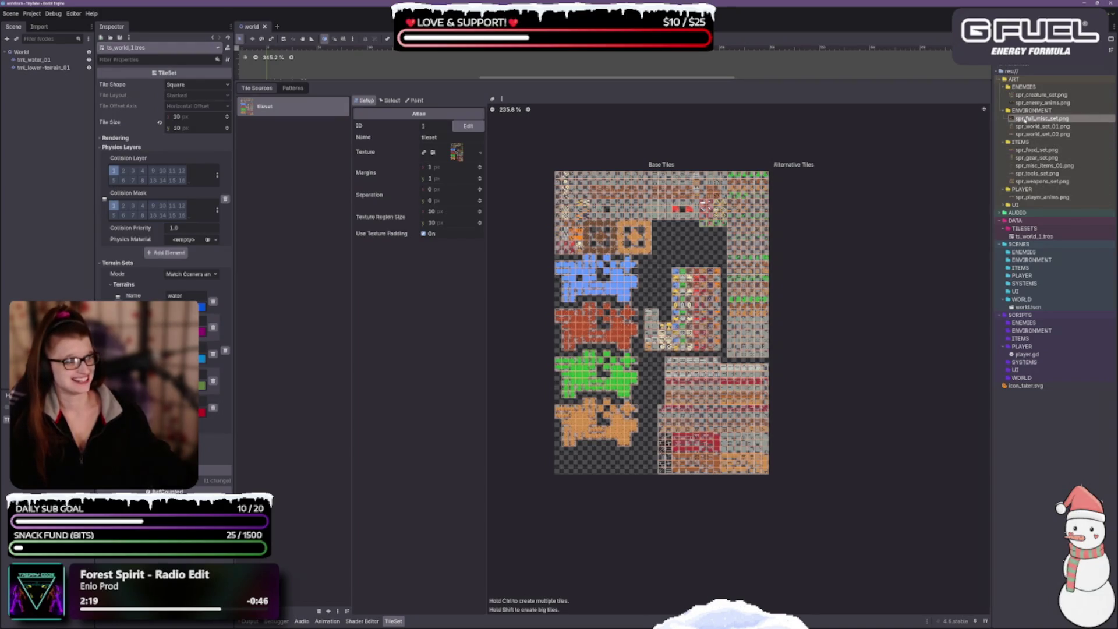
double_click(1027, 120)
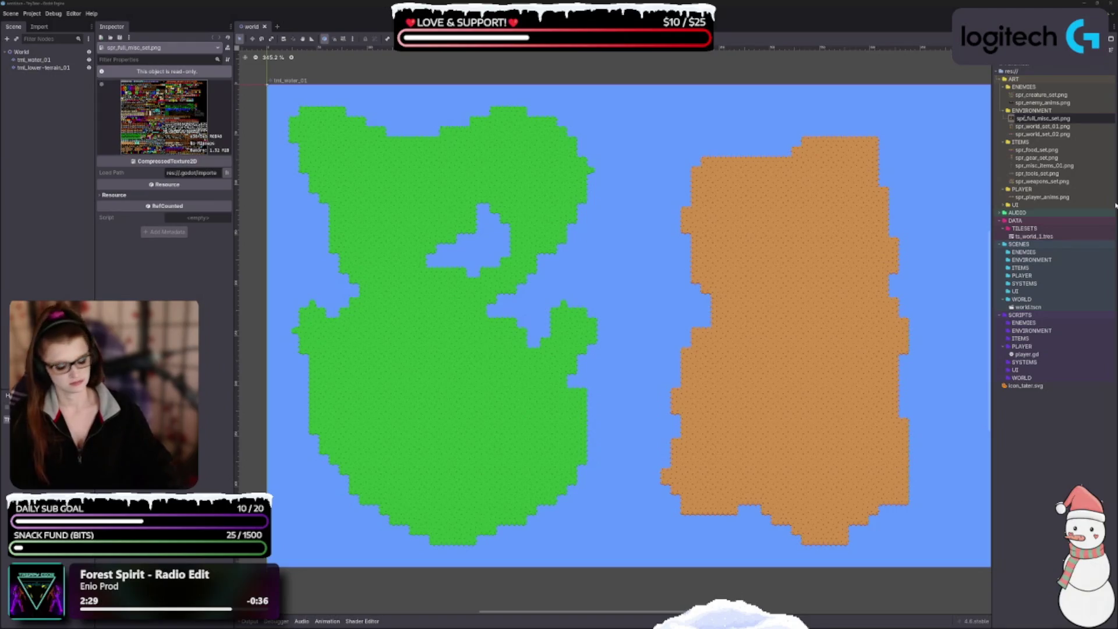
type("_sheet")
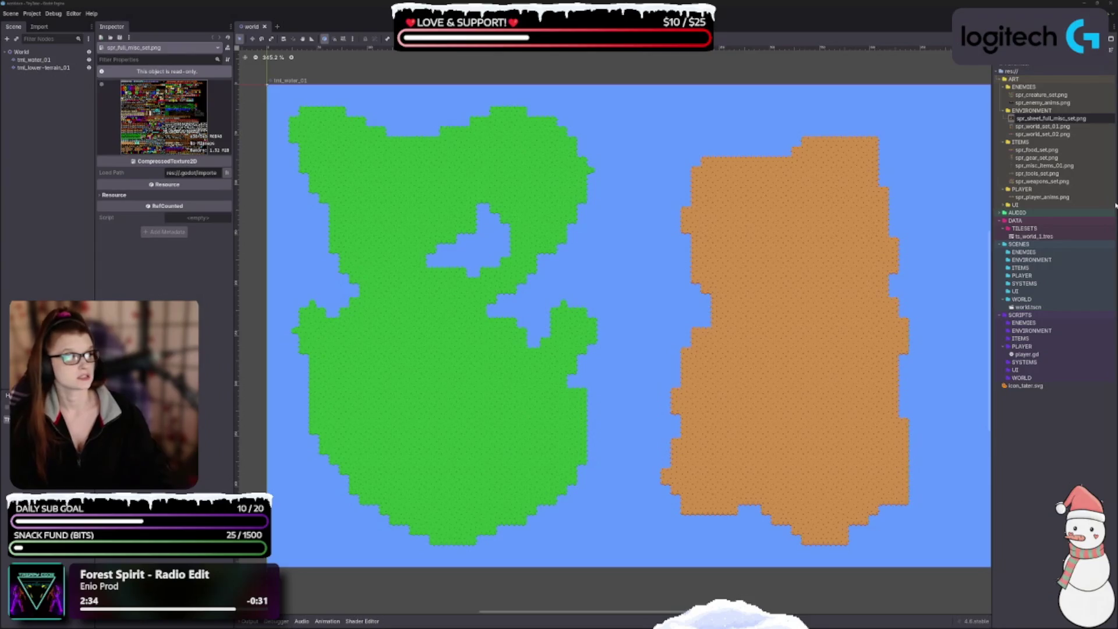
key("Right")
key("Right")
key("Right")
key("Delete")
key("Delete")
key("Delete")
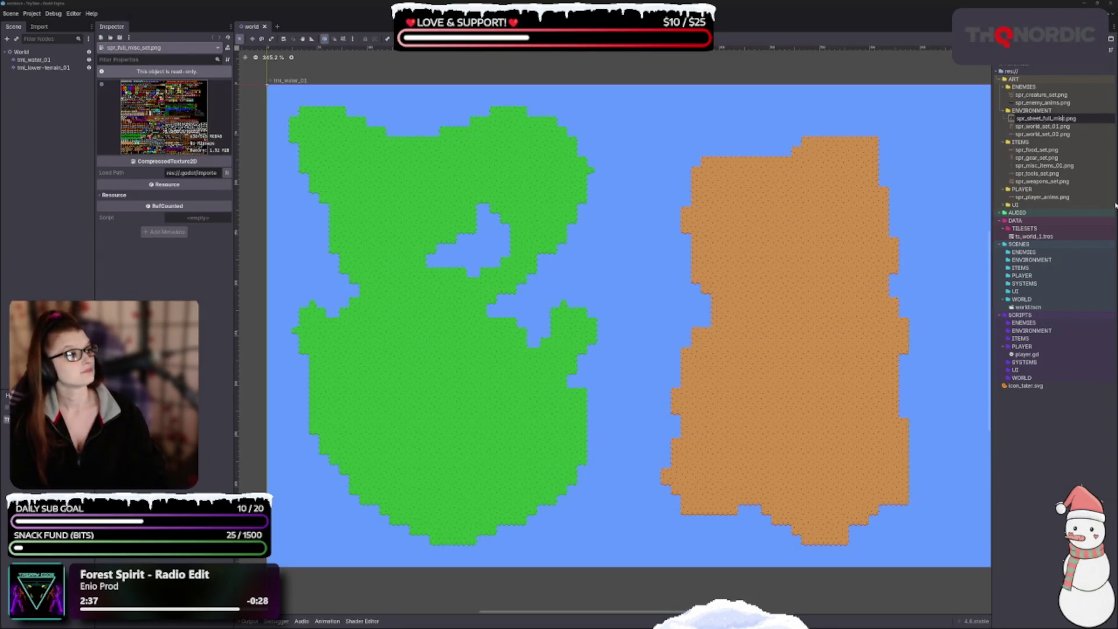
key("BackSpace")
key("BackSpace")
key("BackSpace")
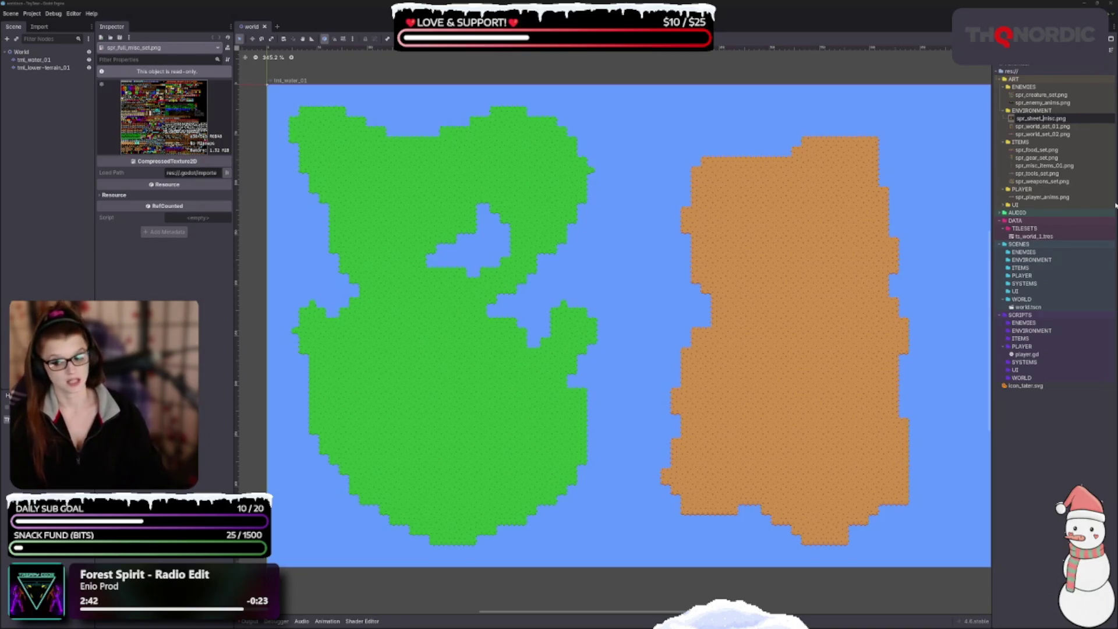
left_click(1052, 126)
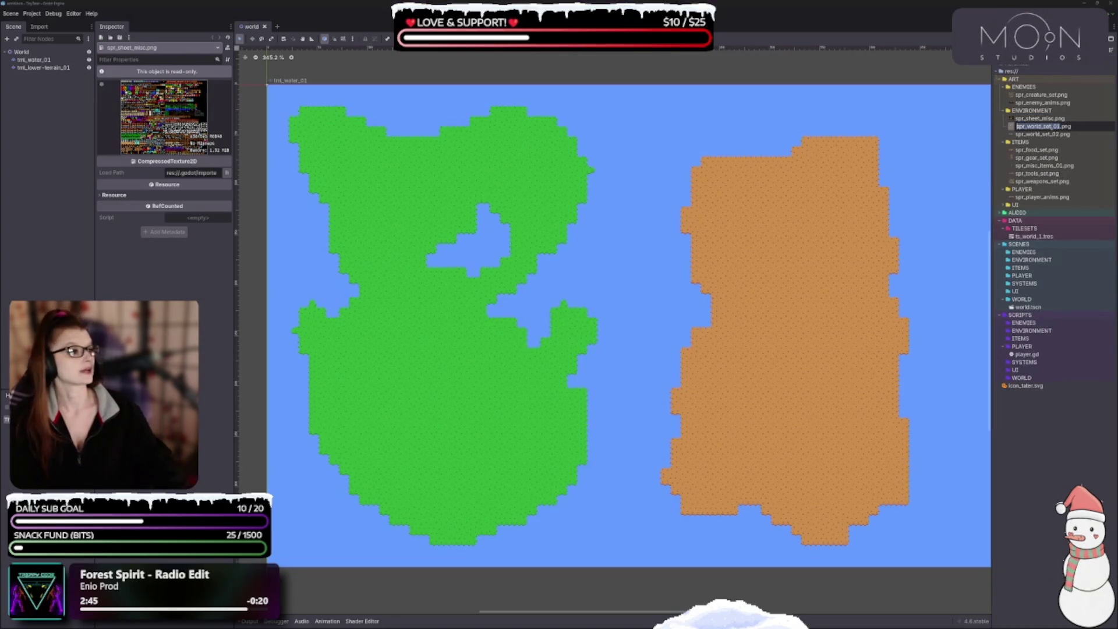
Rename spr_world_set_01.png to spr_sheet_world_1.png and begin renaming spr_world_set_02.png.
key("F2")
key("BackSpace")
key("BackSpace")
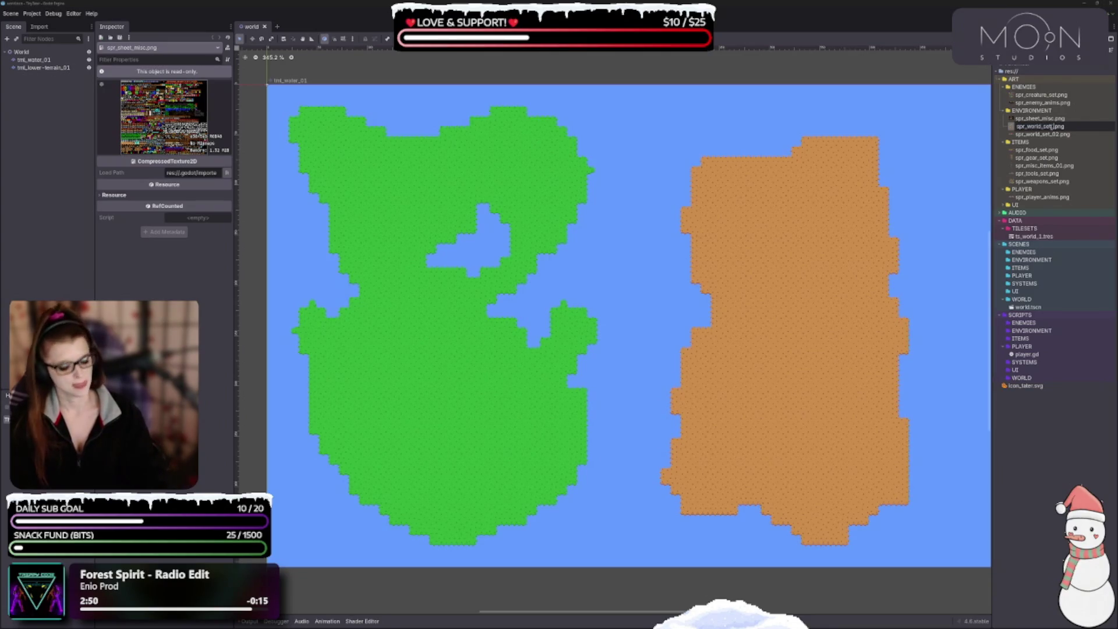
key("BackSpace")
type("1")
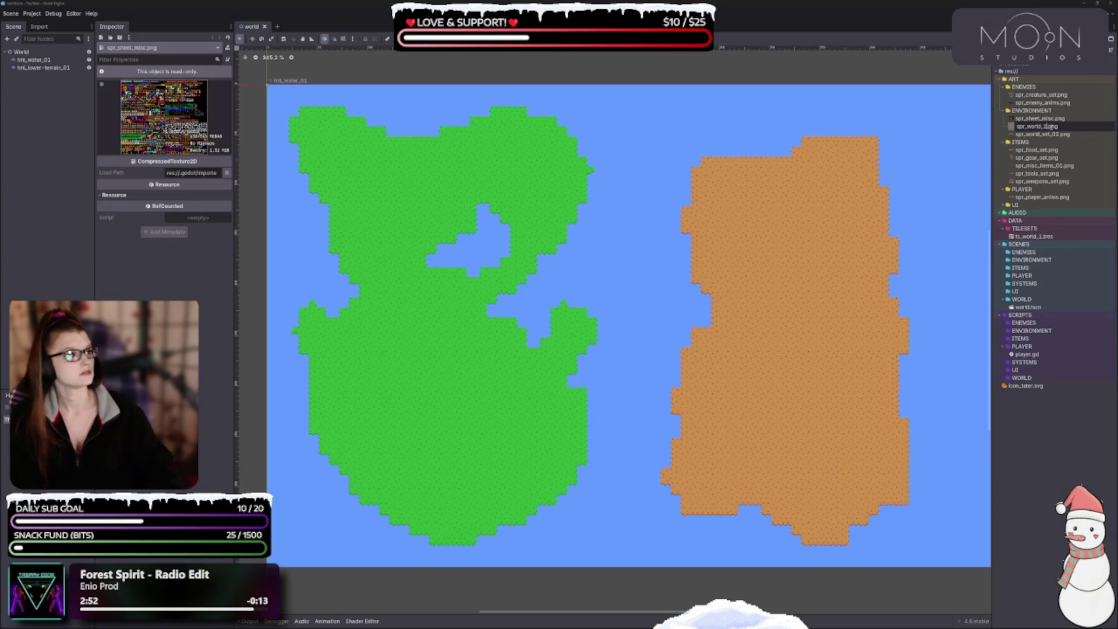
left_click(1028, 126)
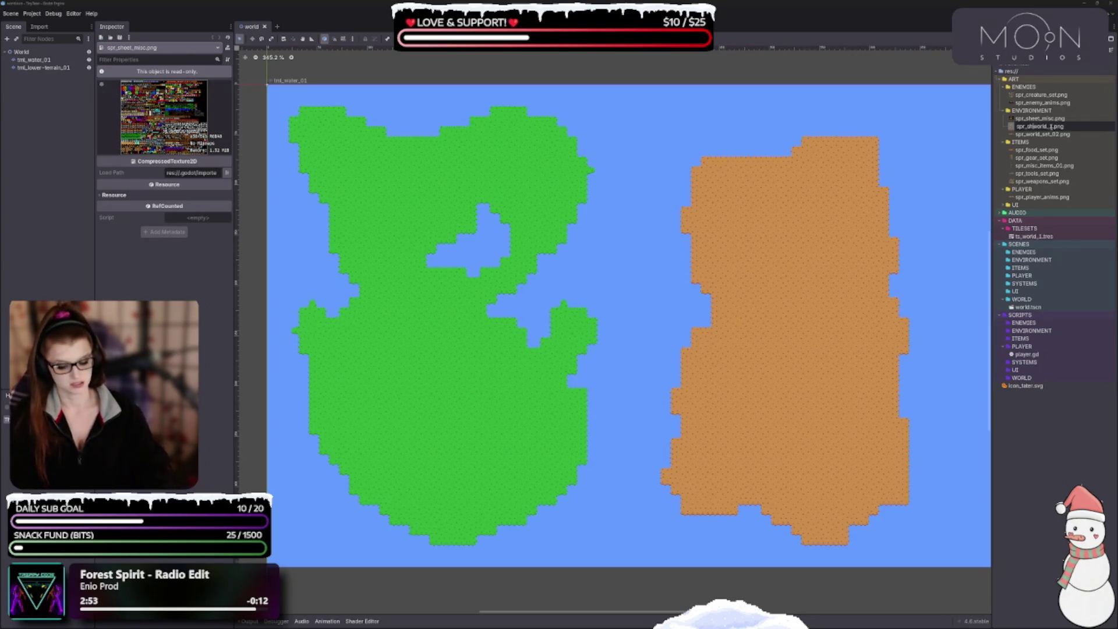
type("sheet_")
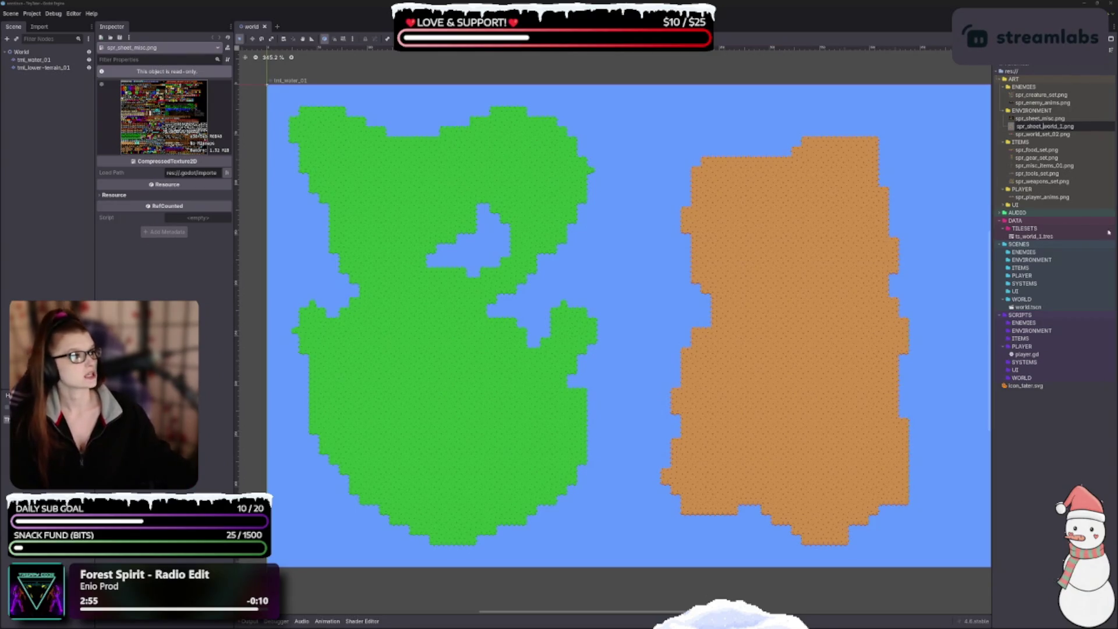
left_click(1061, 126)
key("BackSpace")
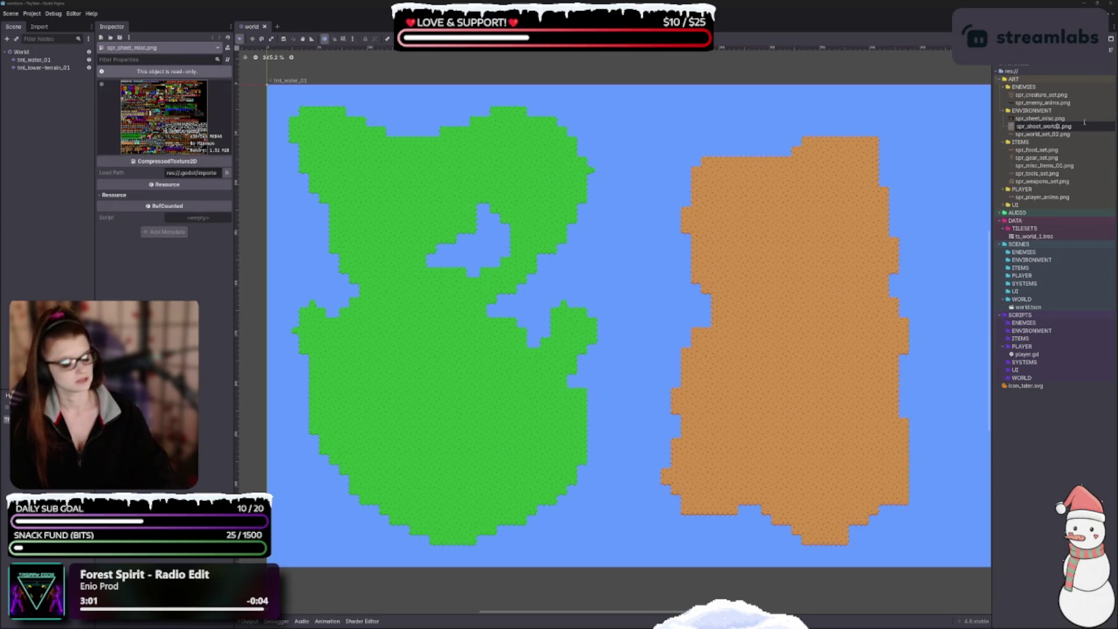
type("_")
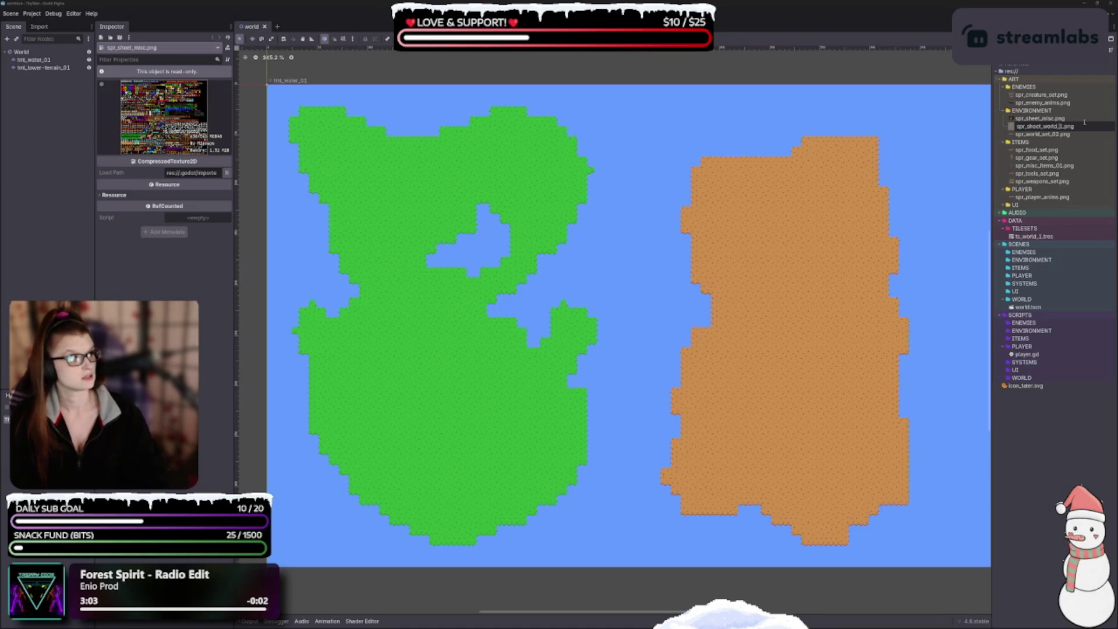
key("Return")
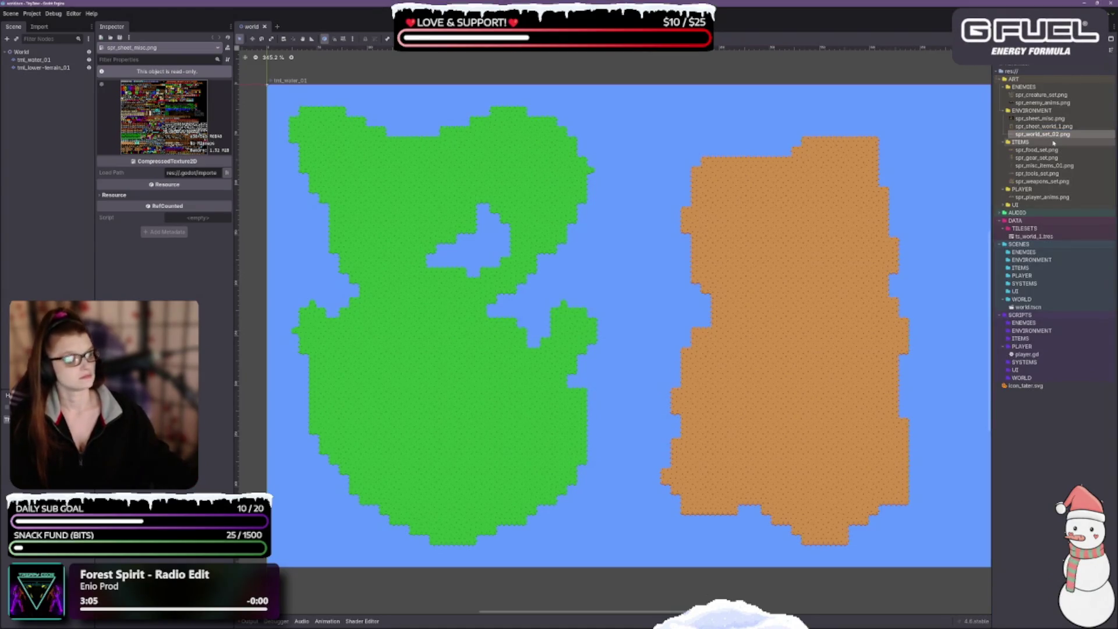
key("F2")
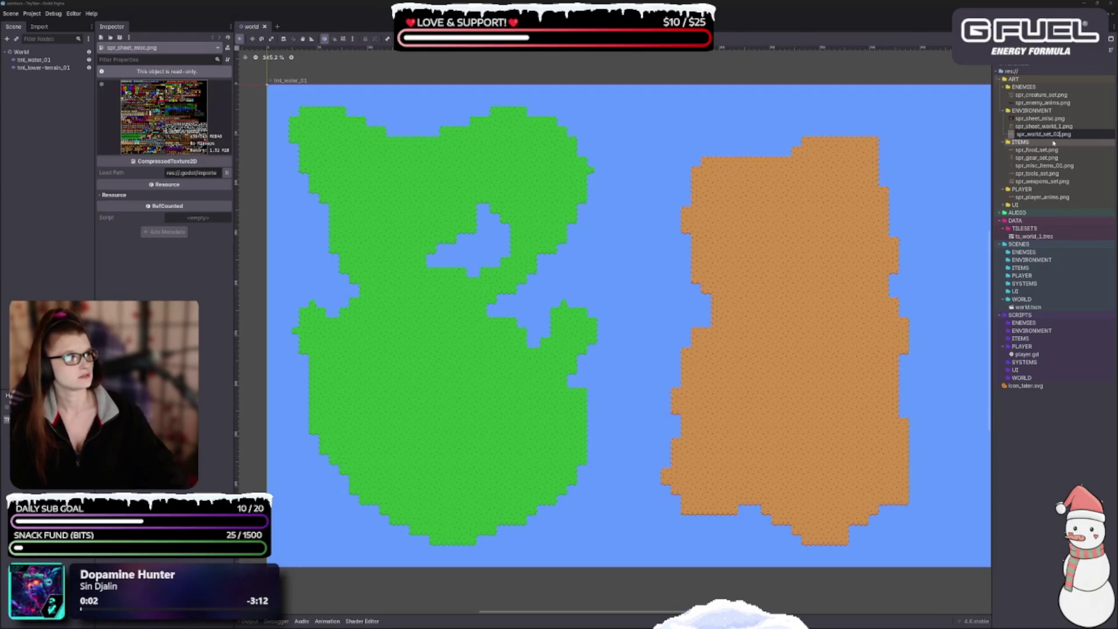
key("BackSpace")
key("BackSpace")
key("BackSpace")
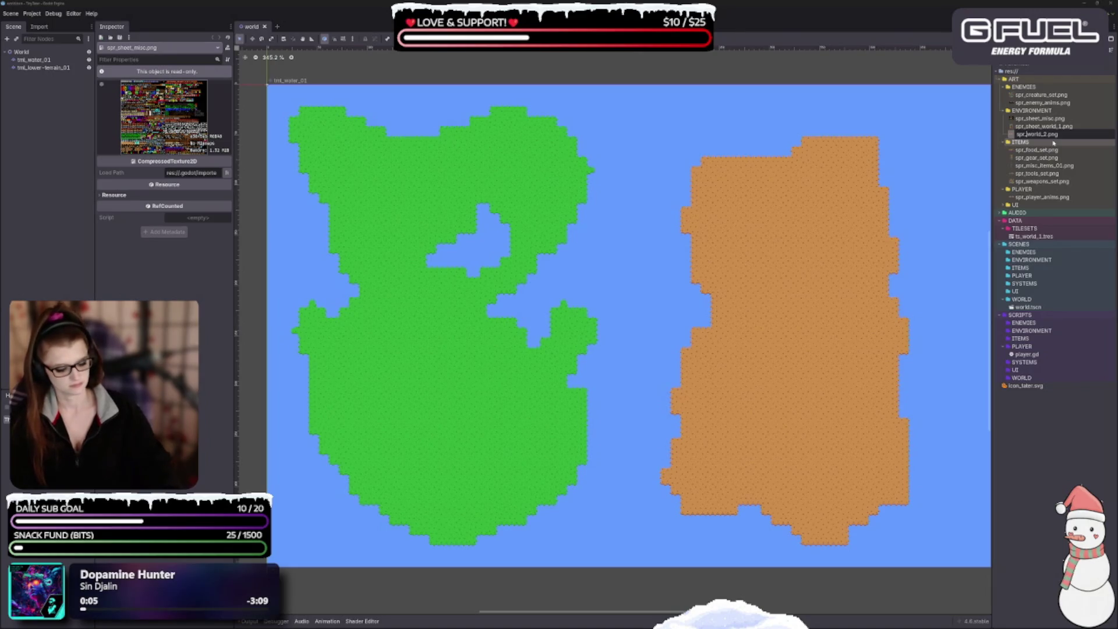
Finish renaming to spr_sheet_world_2.png and rename spr_creature_set.png to spr_sheet_creatures.png.
type("sheet_")
key("Return")
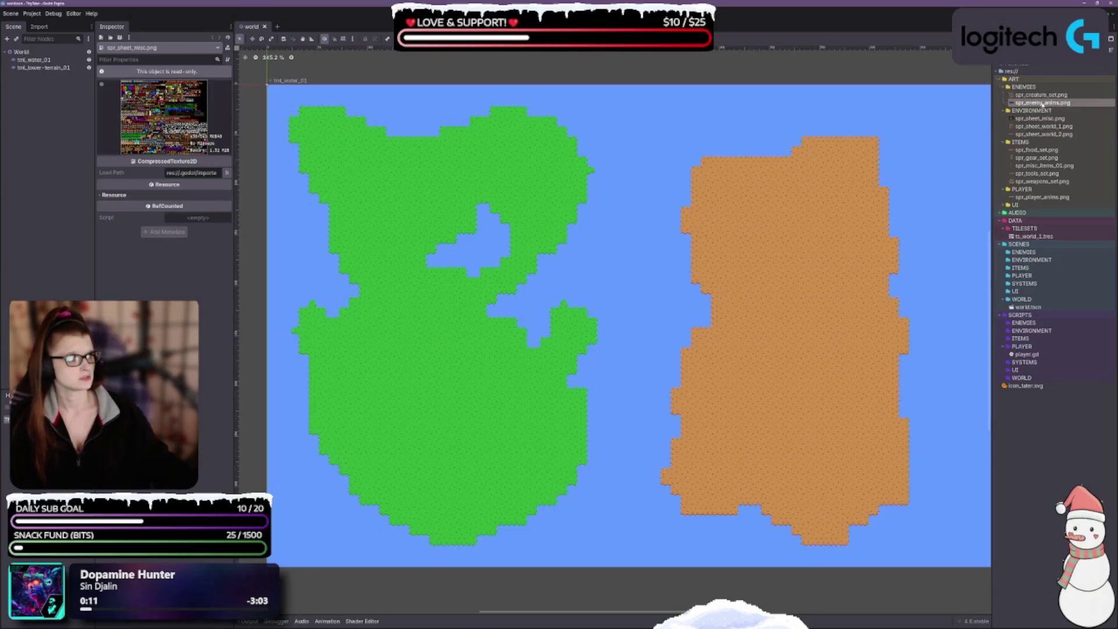
left_click(1029, 96)
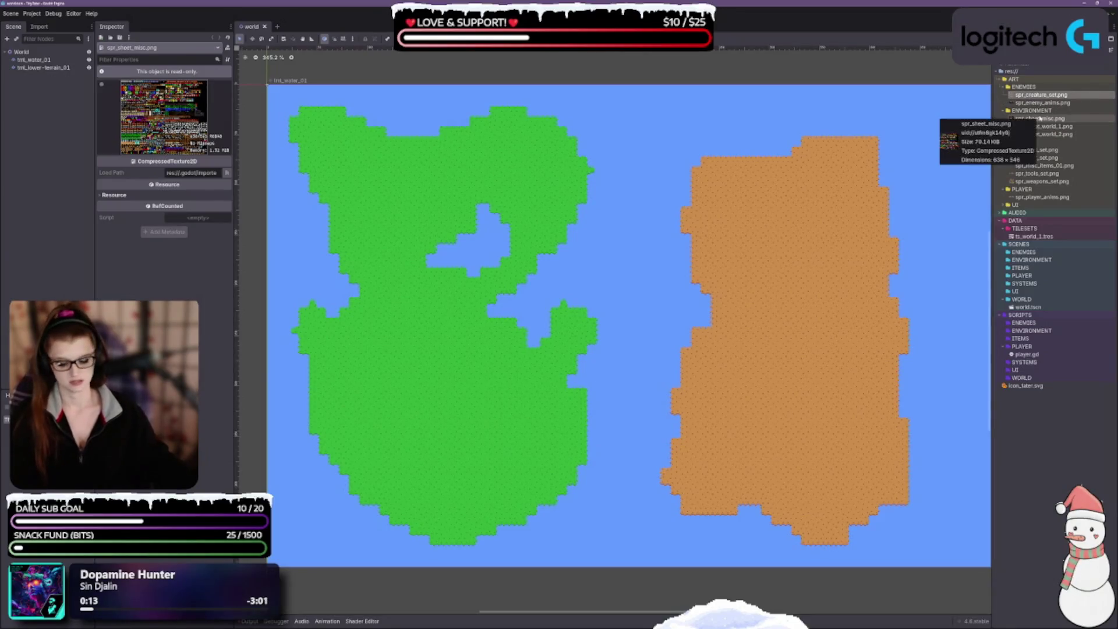
key("F2")
key("Right")
key("BackSpace")
key("BackSpace")
key("BackSpace")
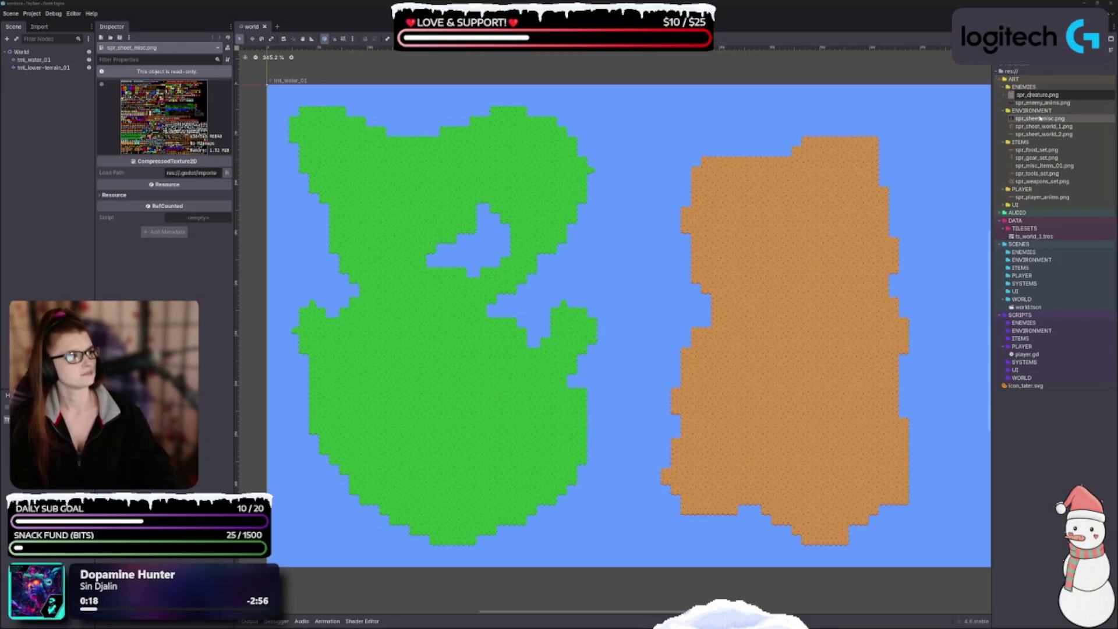
type("sheet_")
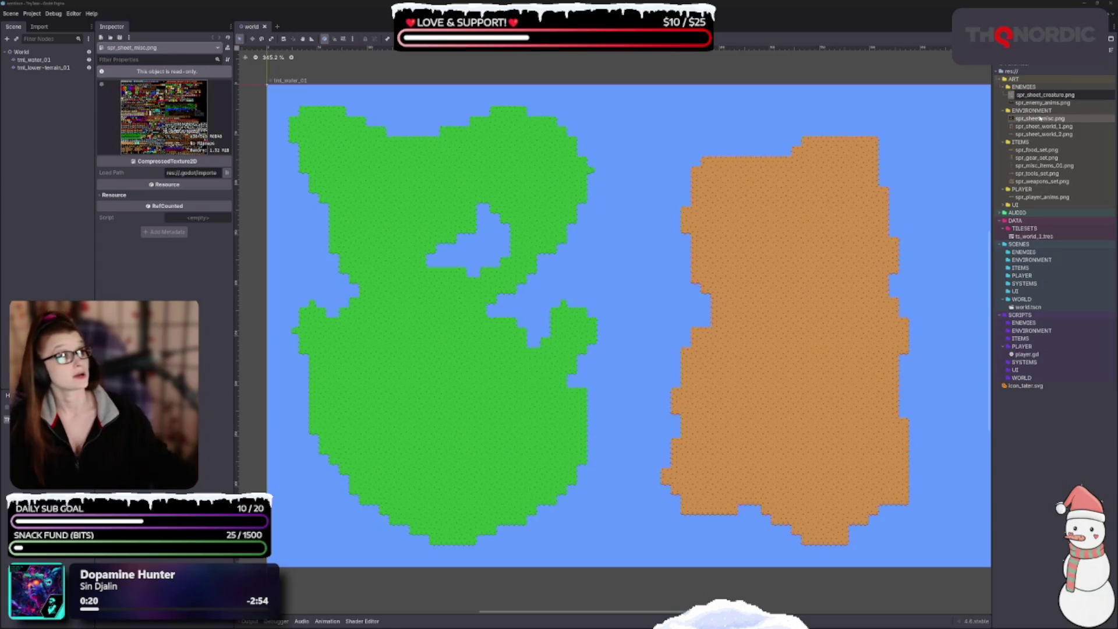
key("ctrl+Right")
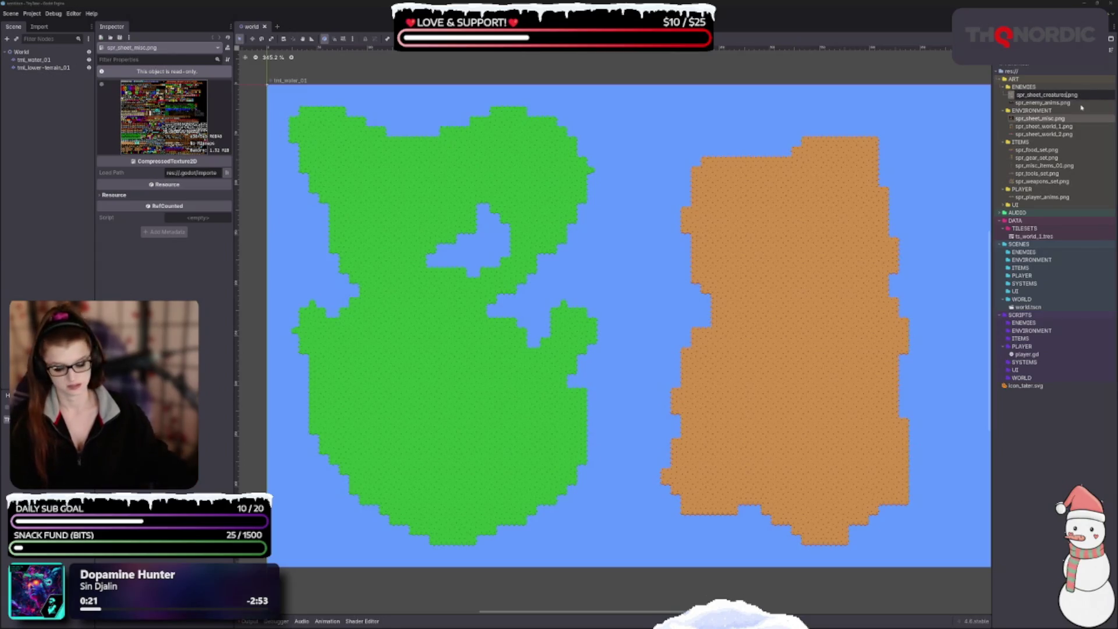
key("Return")
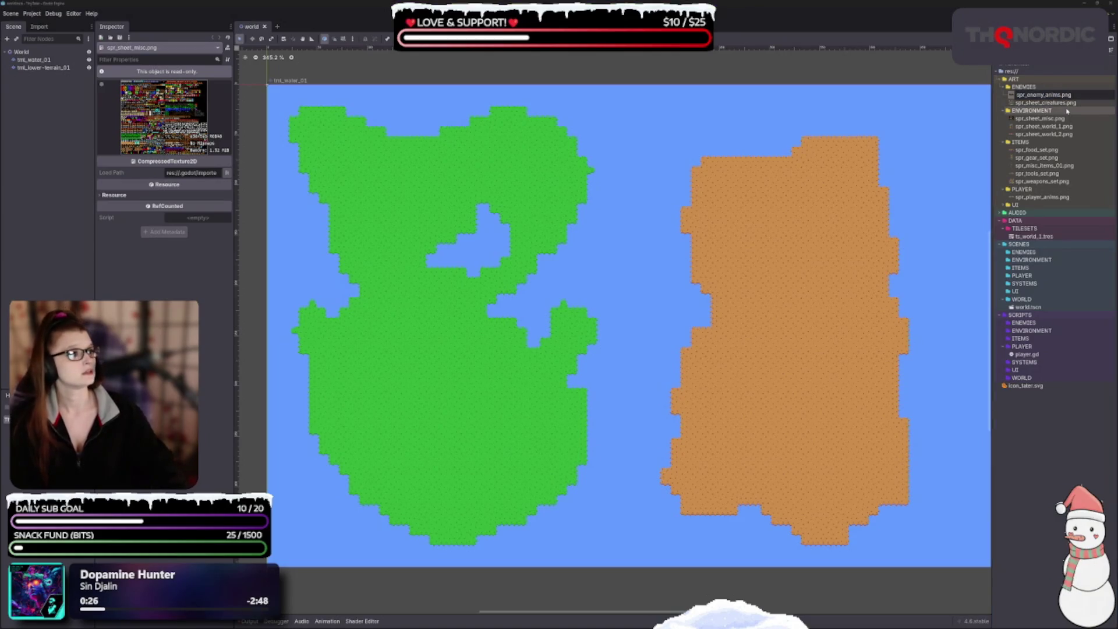
Rename the enemy animation sheet to spr_sheet_enemy_anims.png.
type("sheet_")
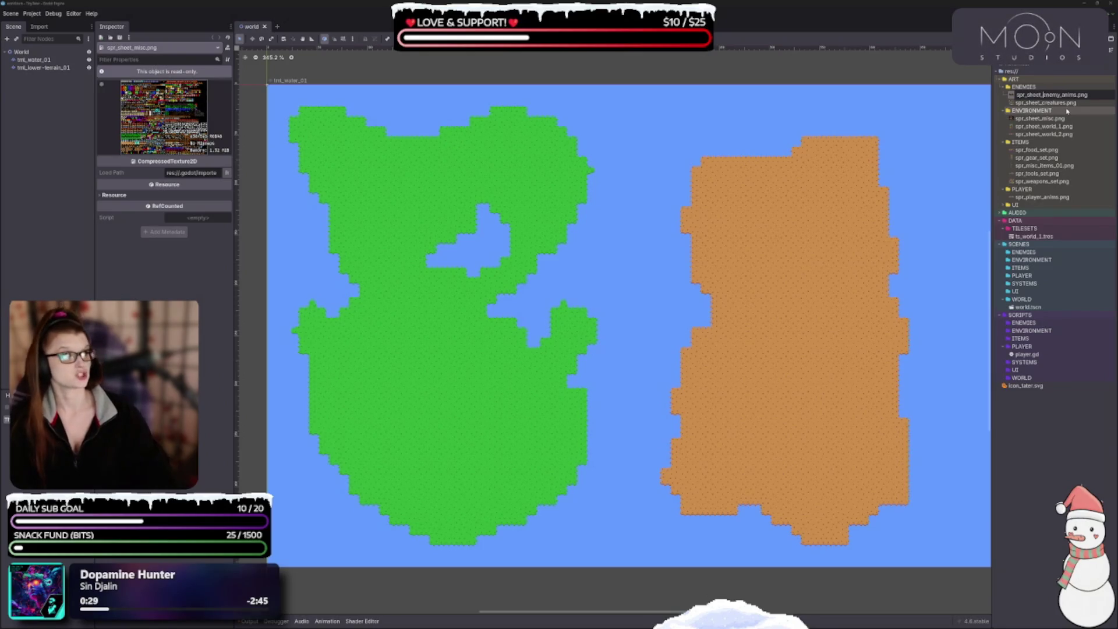
key("Return")
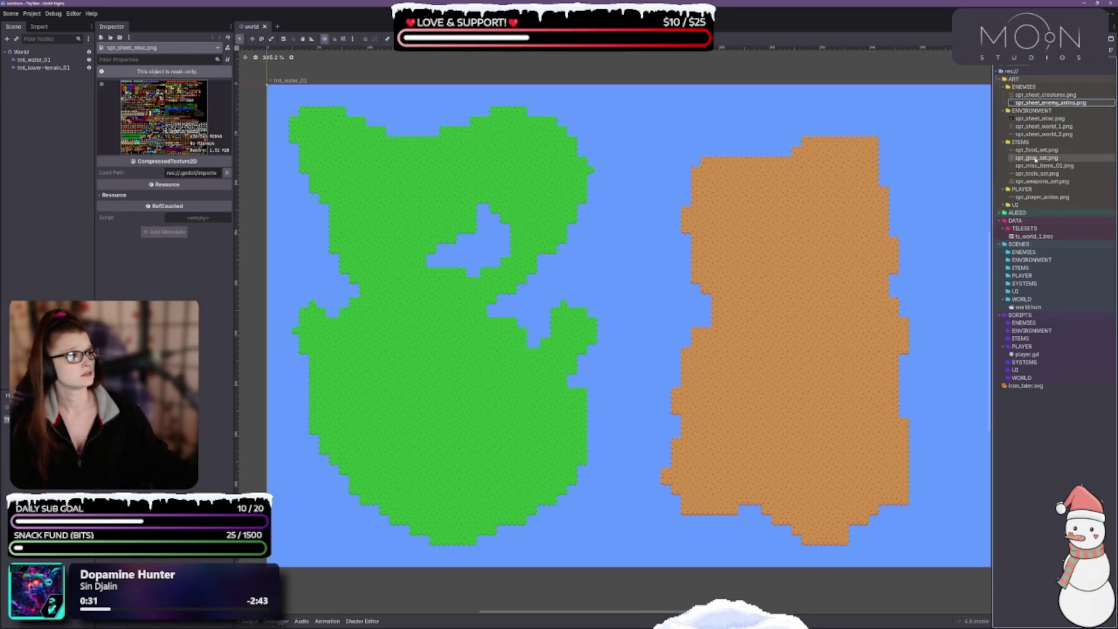
left_click(1040, 149)
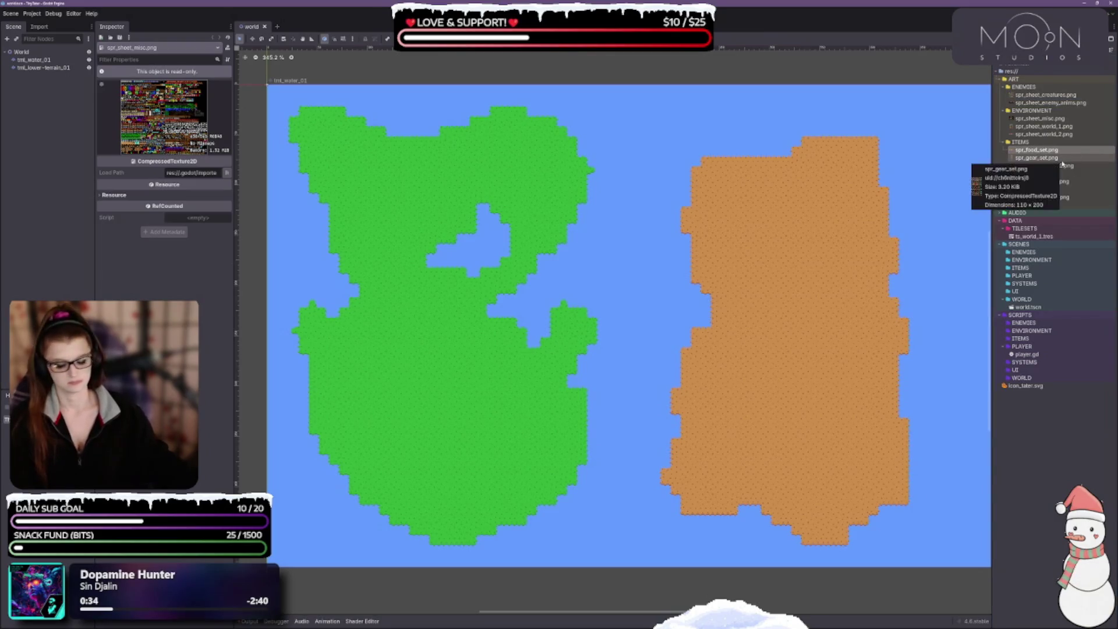
Rename spr_food_set.png to spr_sheet_food.png and spr_gear_set.png to spr_sheet_gear.png.
key("F2")
type("spr")
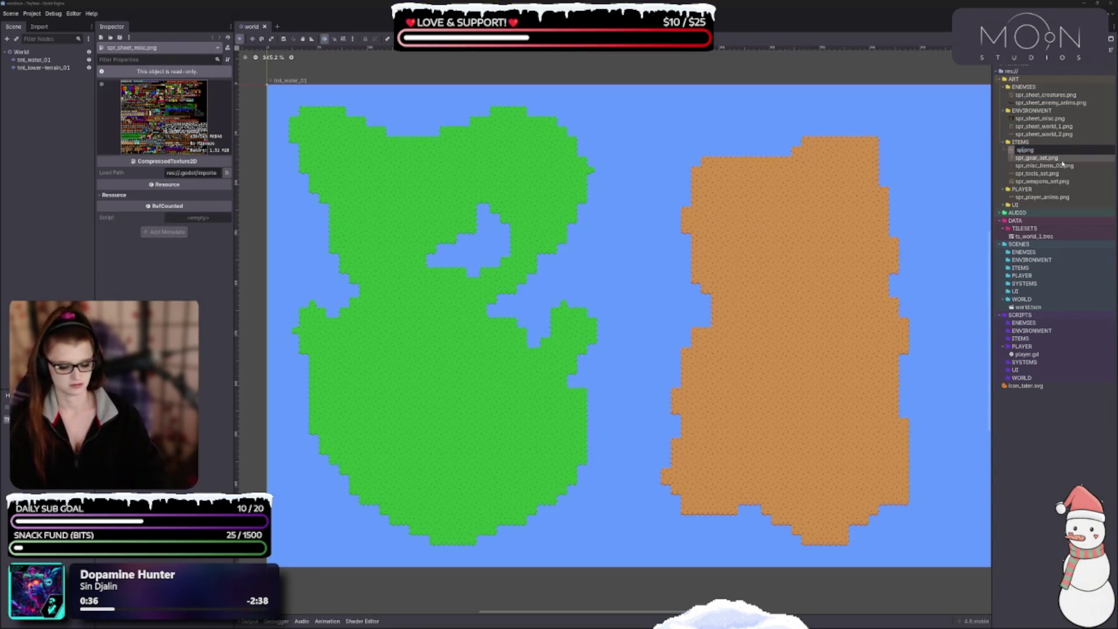
type("_")
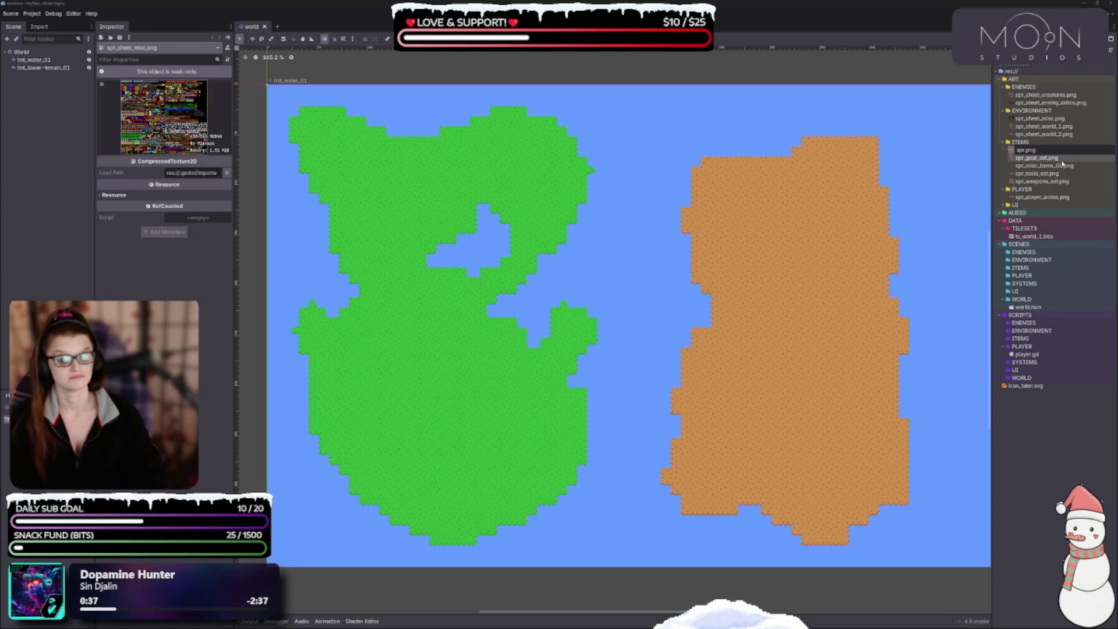
type("sheet_")
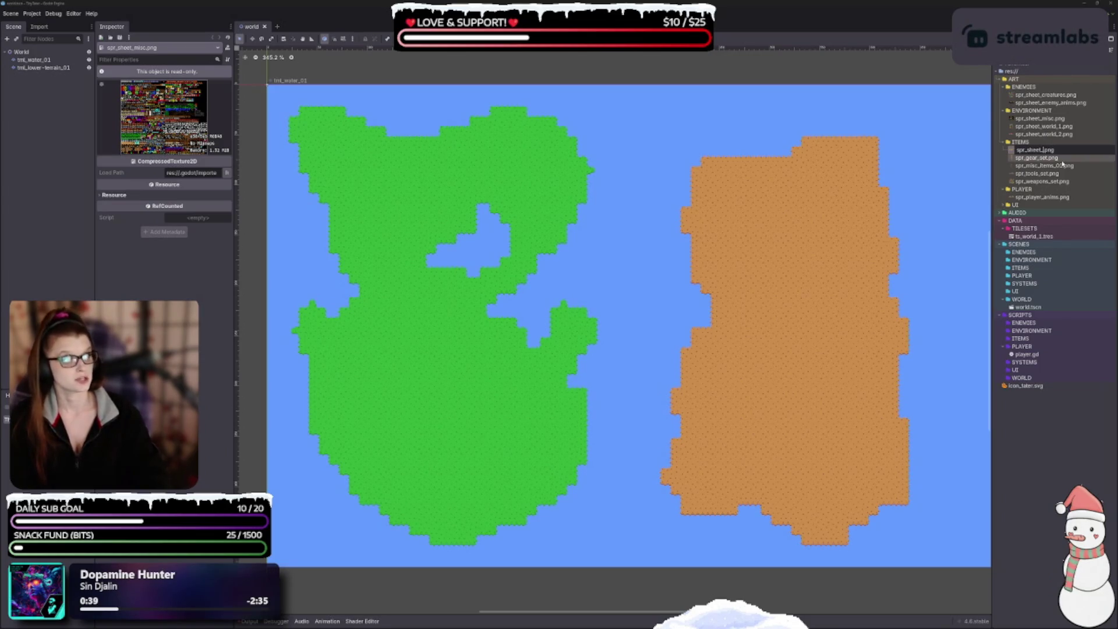
type("food")
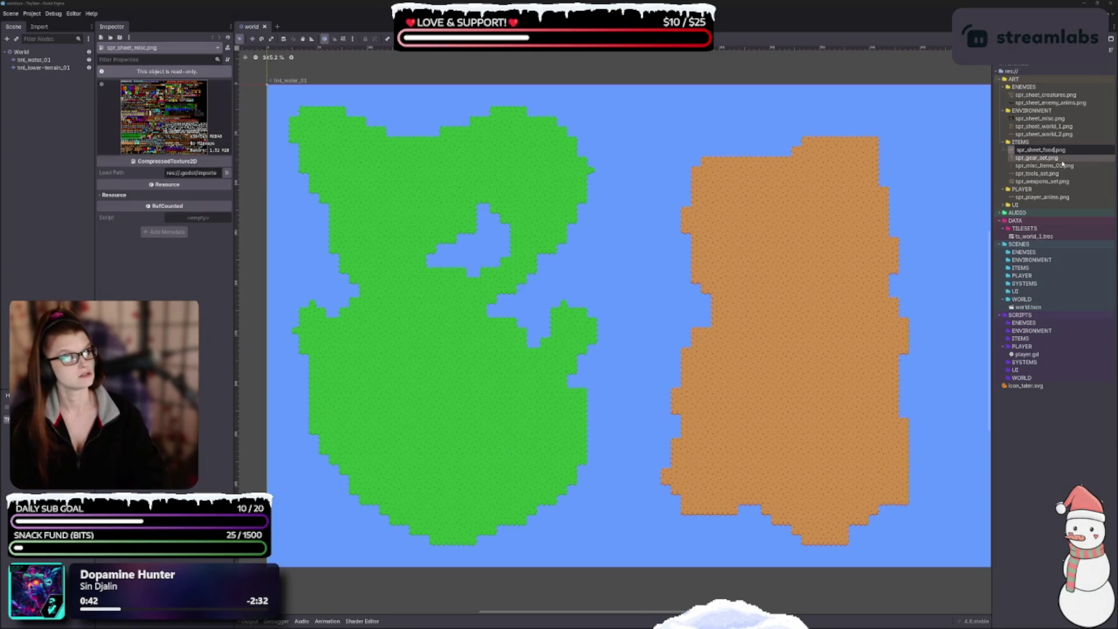
key("Return")
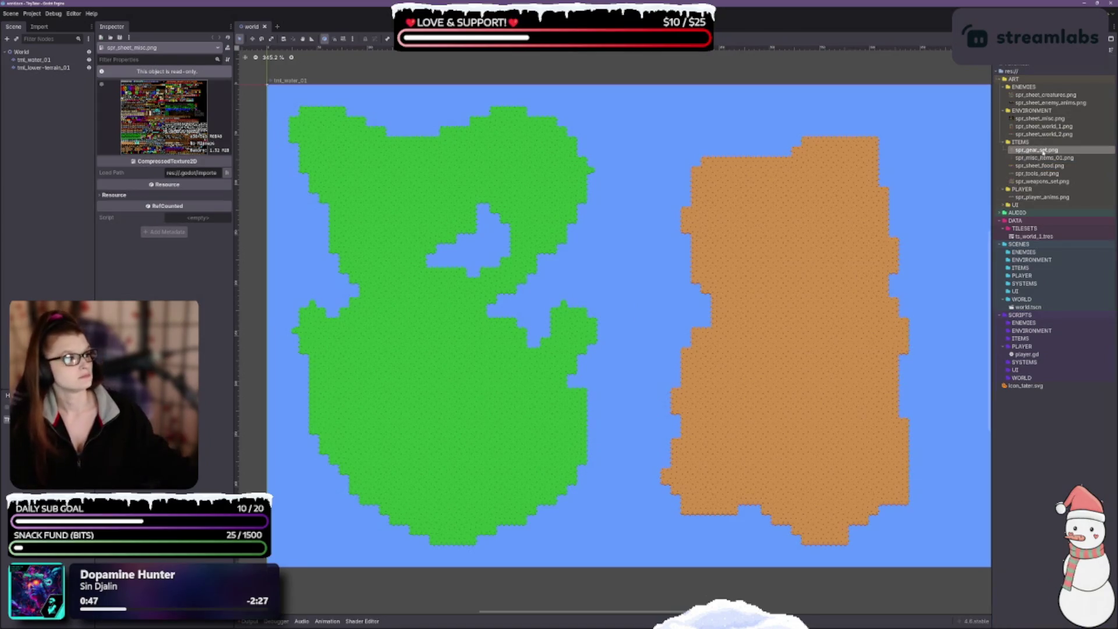
left_click(1043, 150)
key("F2")
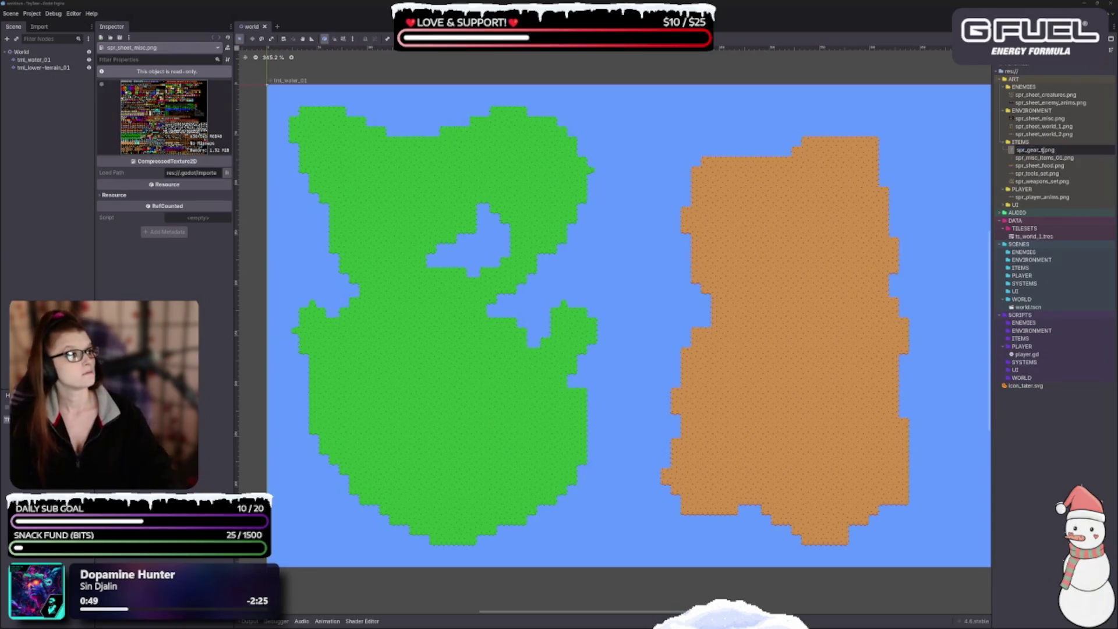
type("sheet_")
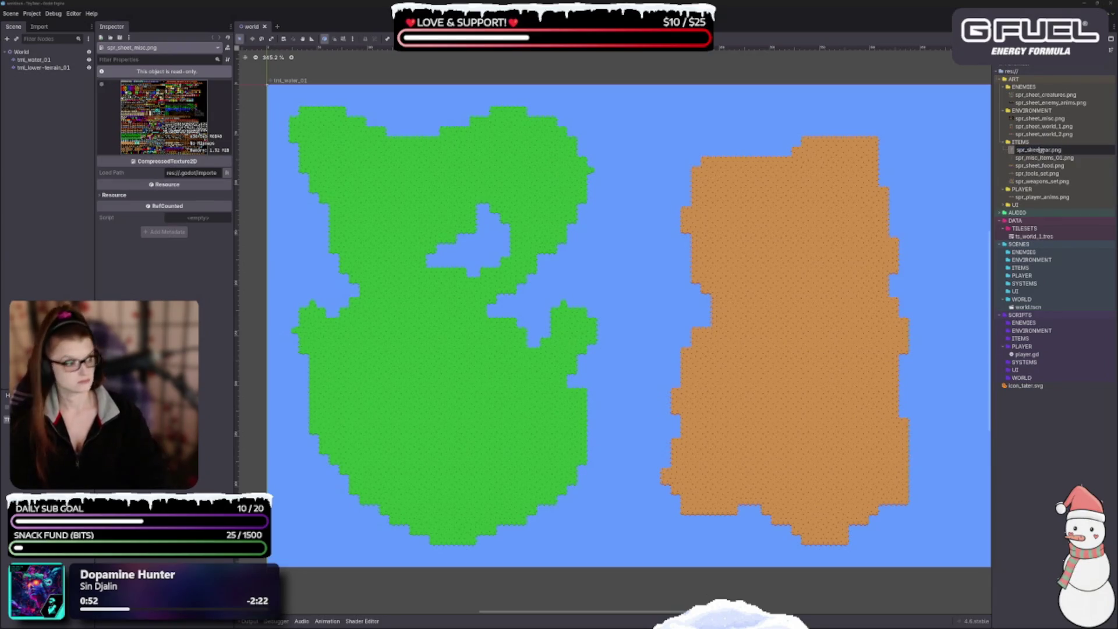
key("Return")
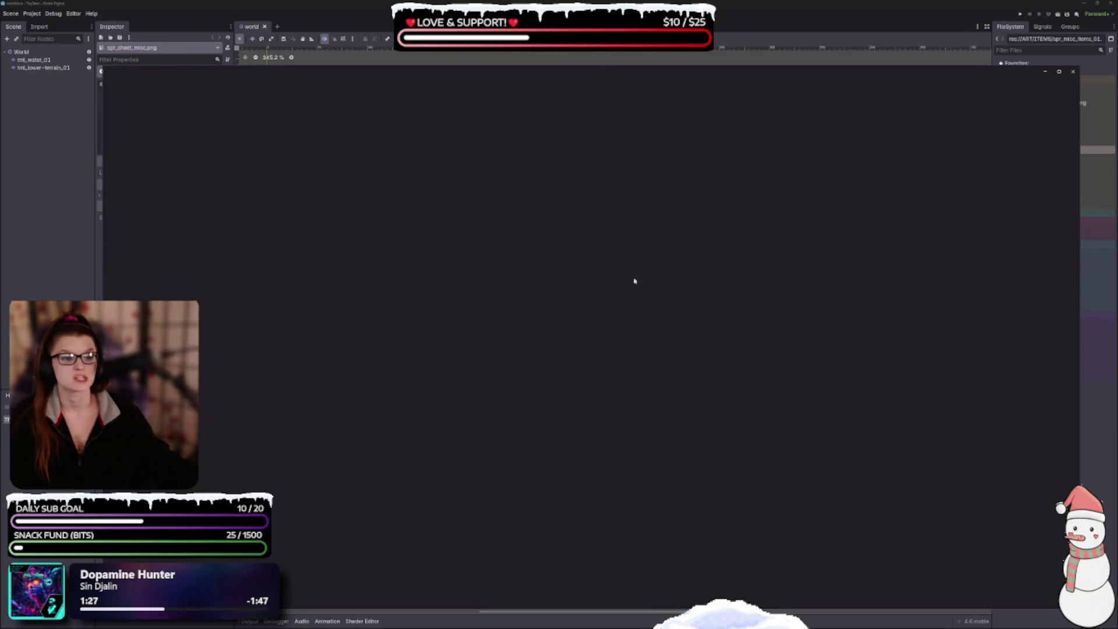
Close the spr_misc_items_01.png preview and start trimming _01 from its file name.
left_click(1074, 71)
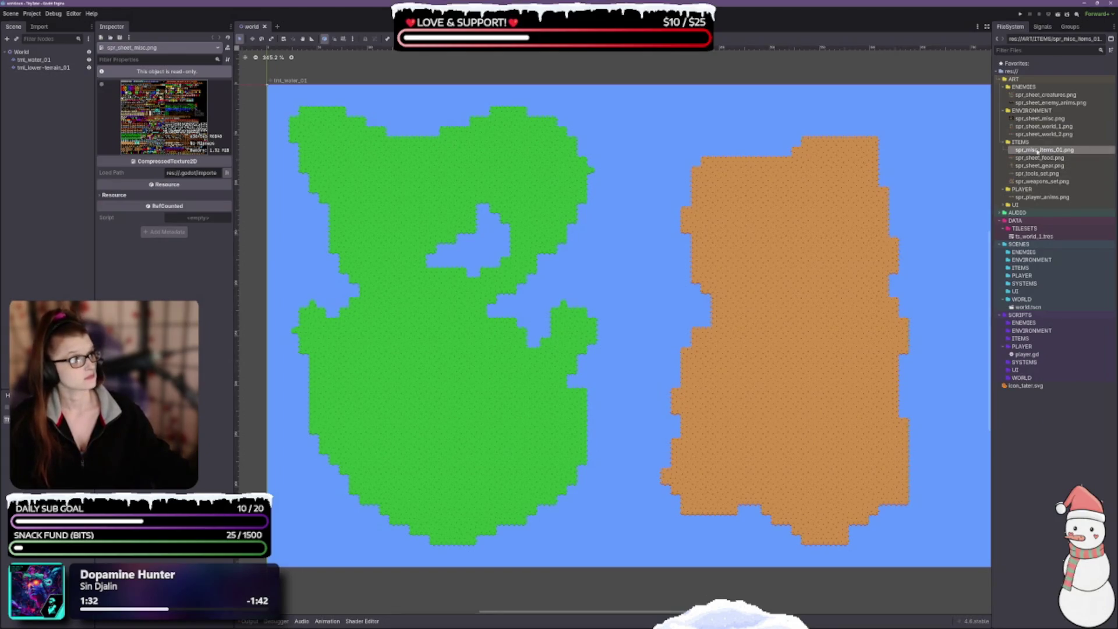
mouse_move(1082, 137)
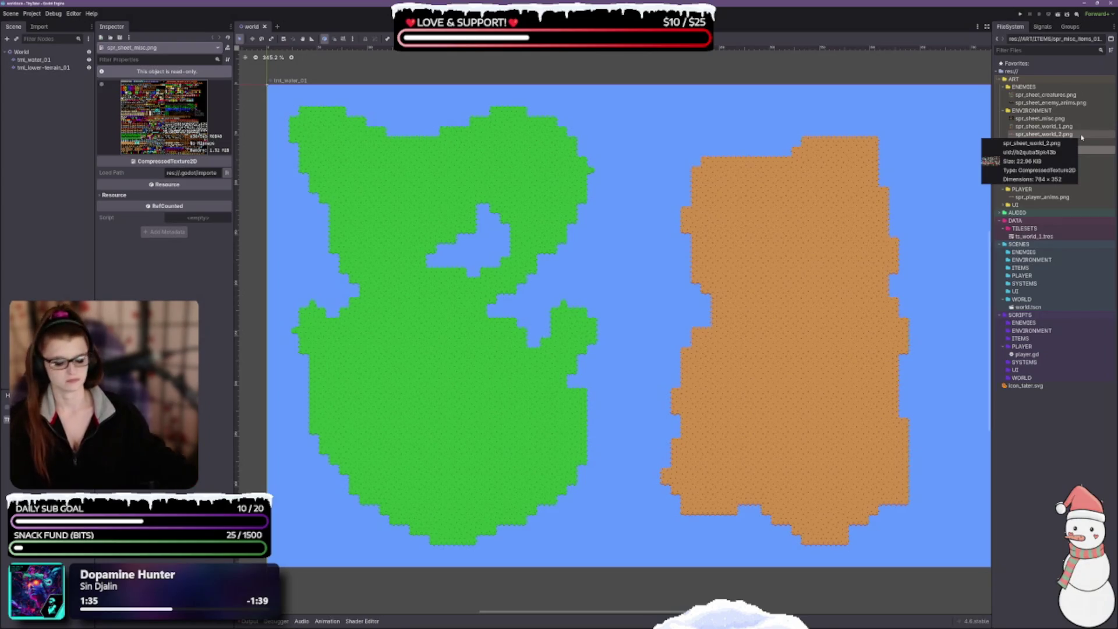
key("BackSpace")
key("BackSpace")
key("BackSpace")
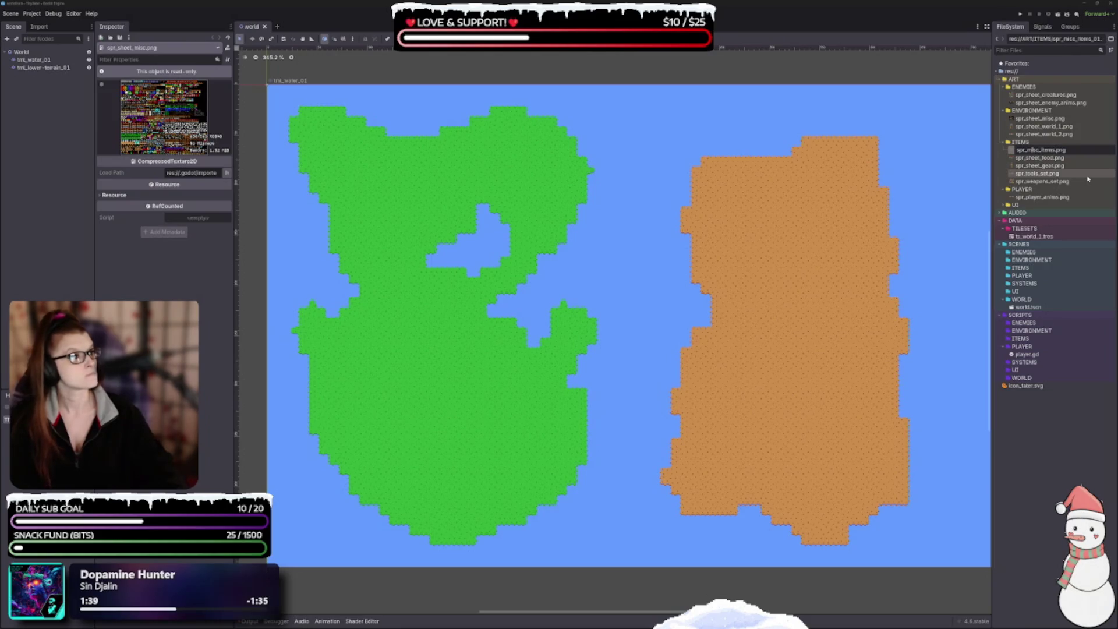
Rename the misc items and tools sheets to spr_sheet_misc_items.png and spr_sheet_tools.png.
type("sheet_")
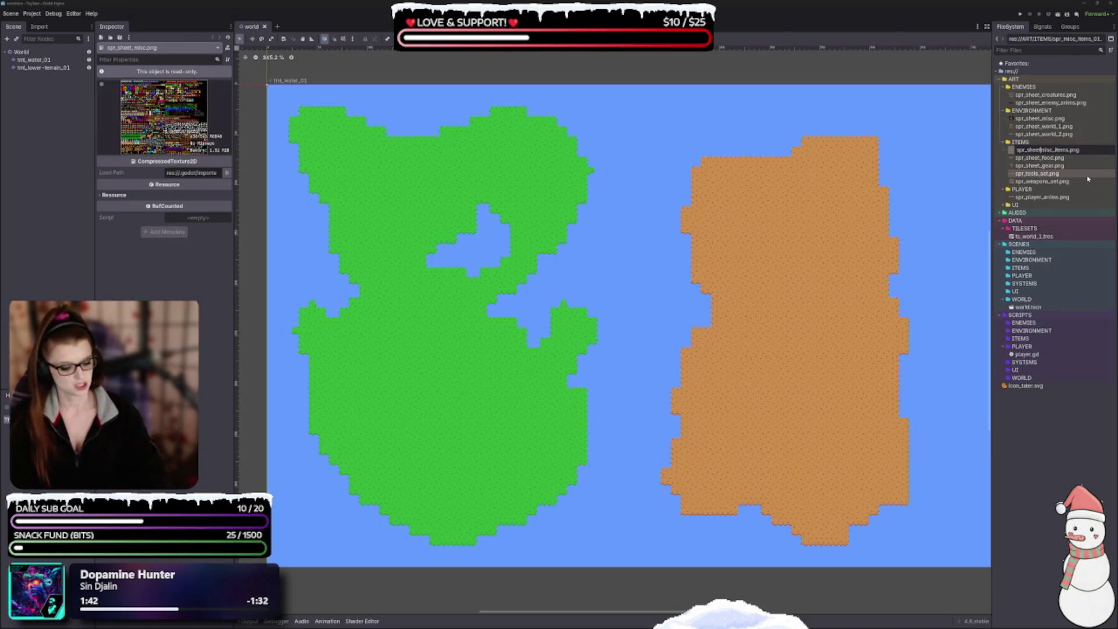
key("Right")
key("Right")
key("Right")
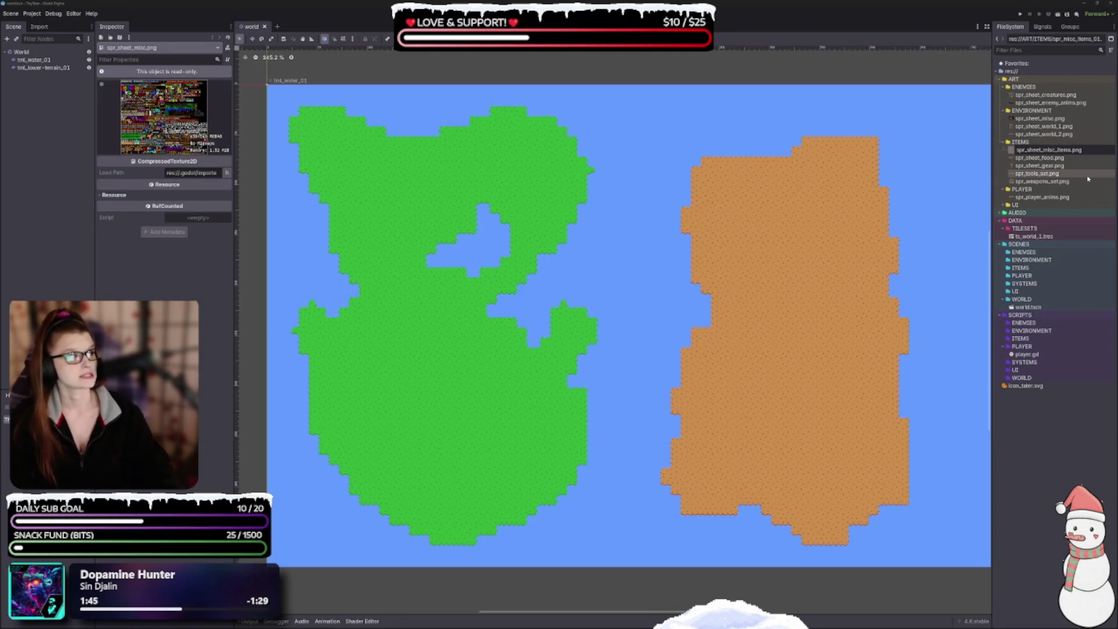
key("Return")
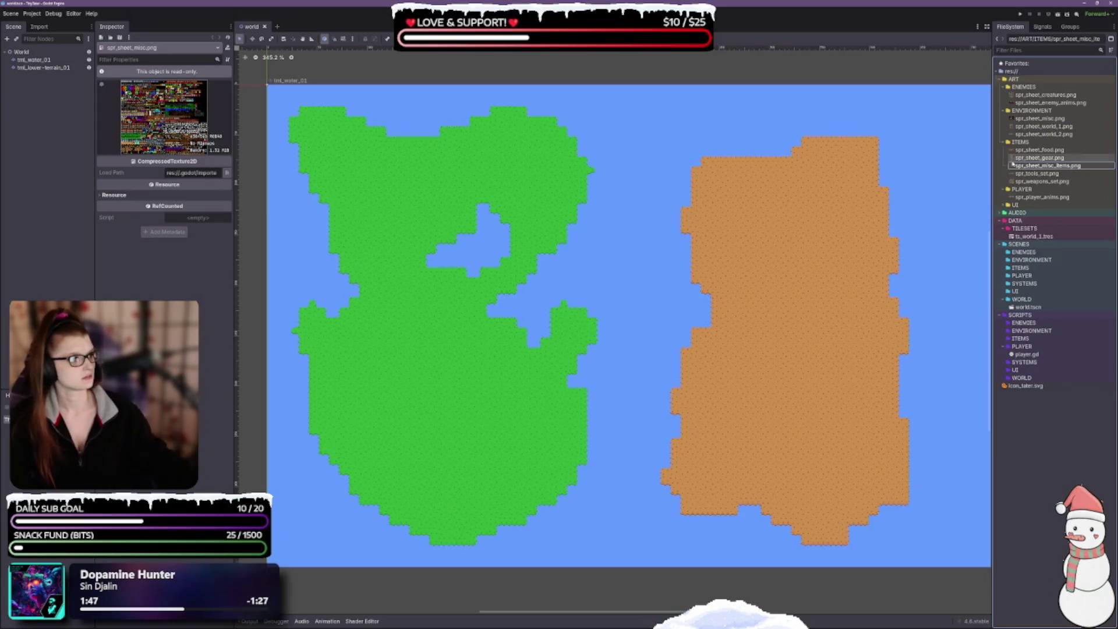
left_click(1039, 173)
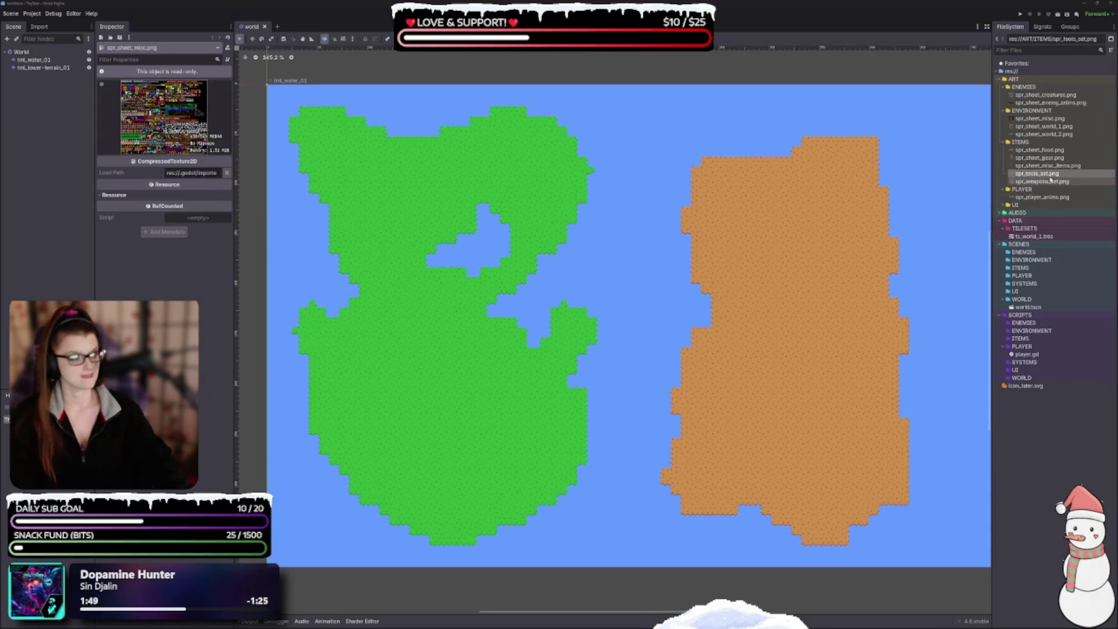
key("F2")
key("BackSpace")
key("BackSpace")
key("BackSpace")
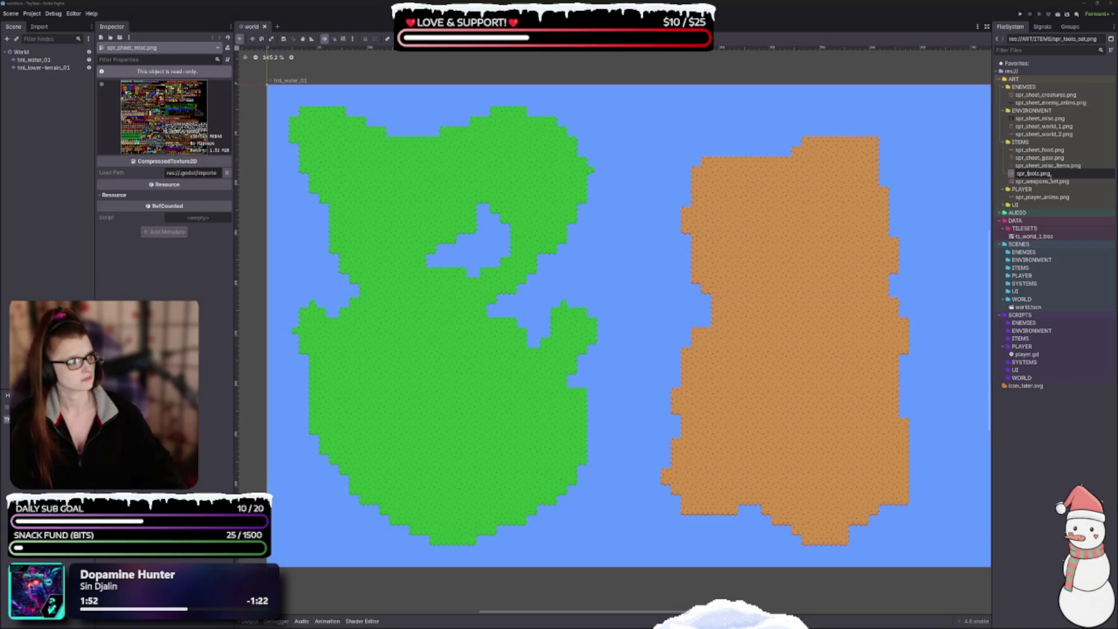
type("sheet_")
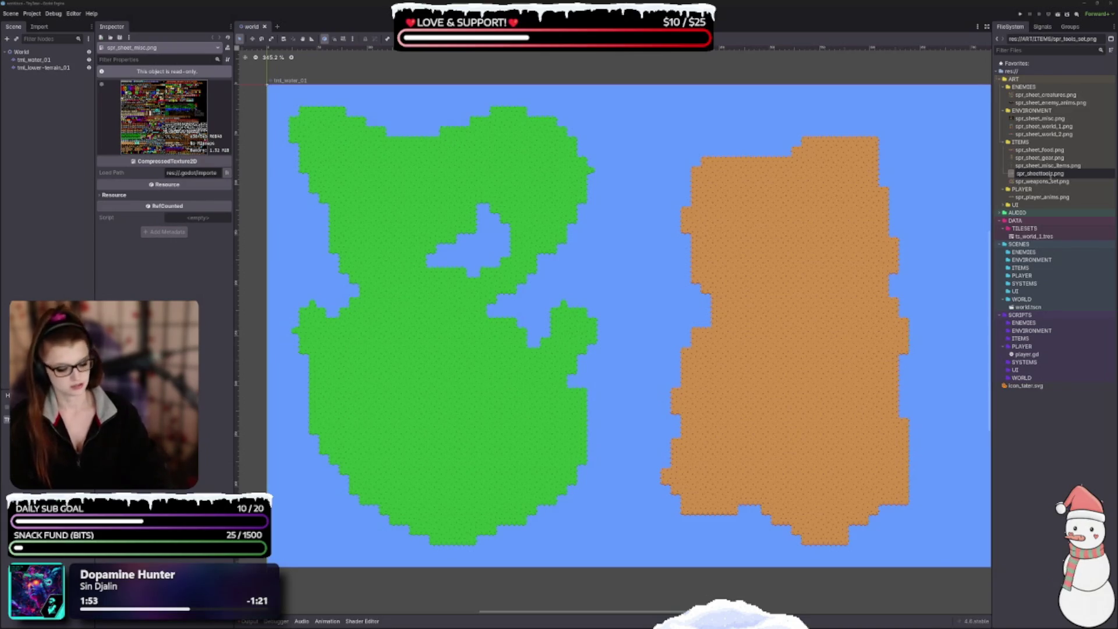
key("Return")
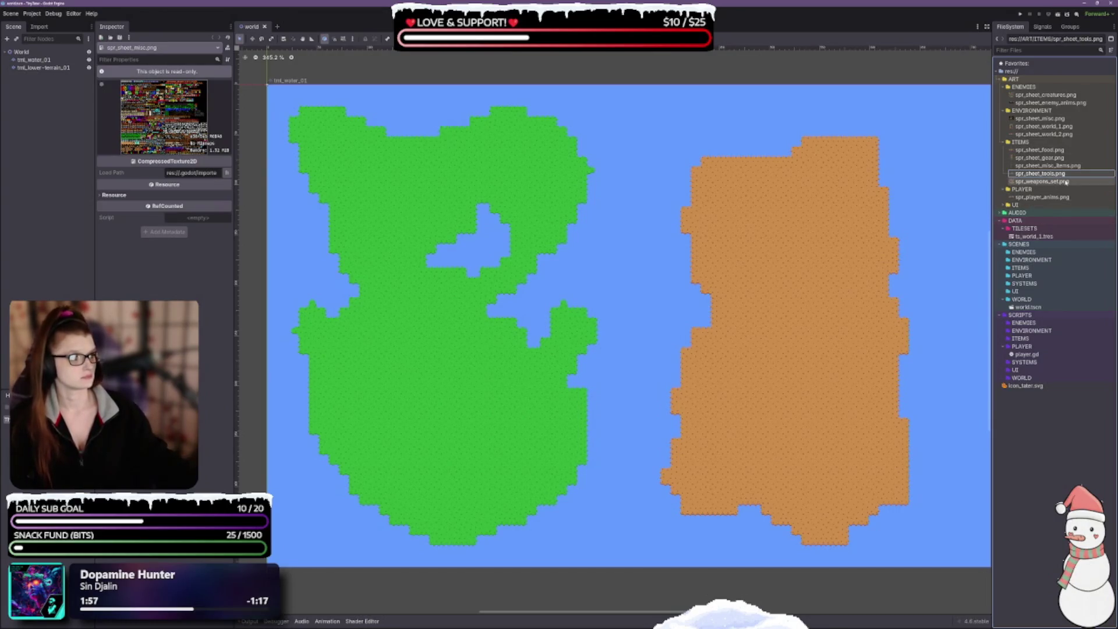
Start renaming spr_weapons_set.png by deleting _set from its name.
left_click(1093, 182)
key("F2")
key("Right")
key("BackSpace")
key("BackSpace")
key("BackSpace")
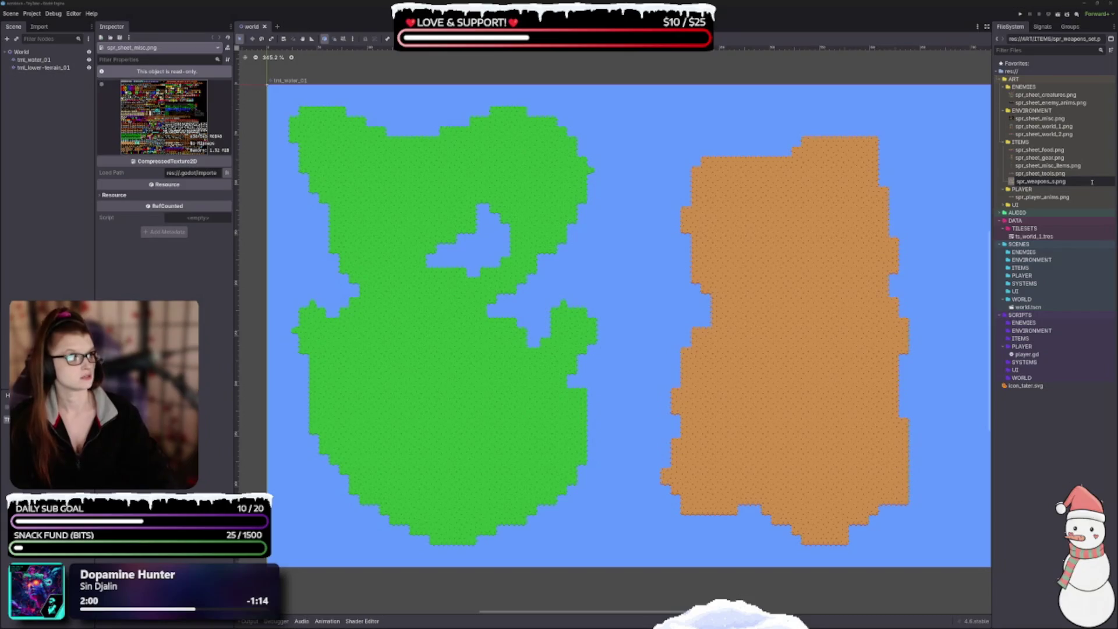
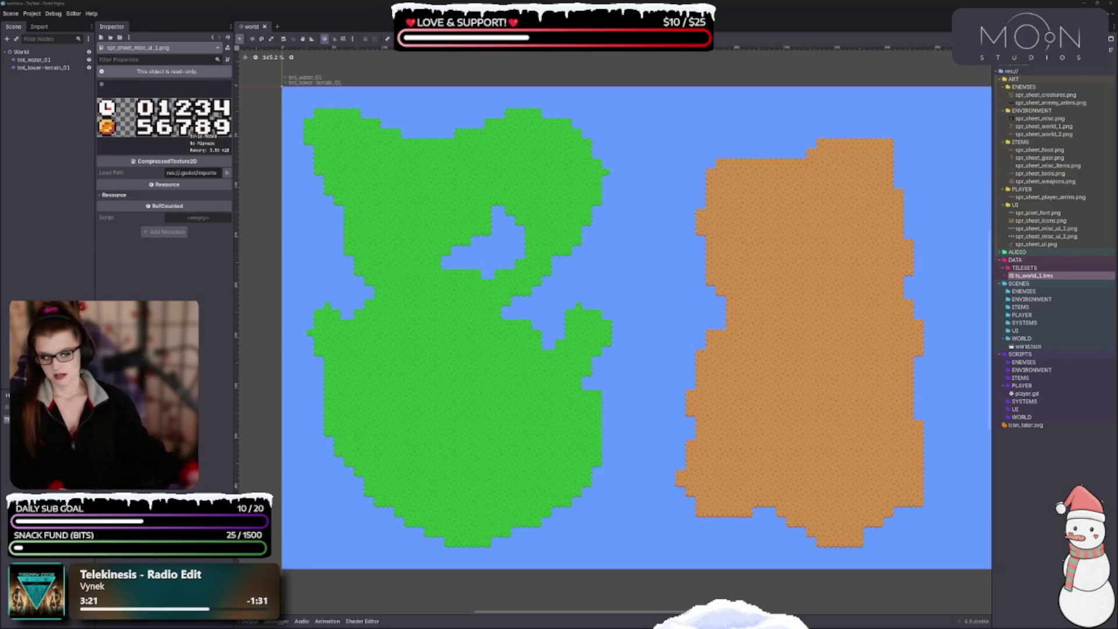
Bring Aseprite forward, close the spr_misc_02.png tab and nudge the window into place.
key("alt+Tab")
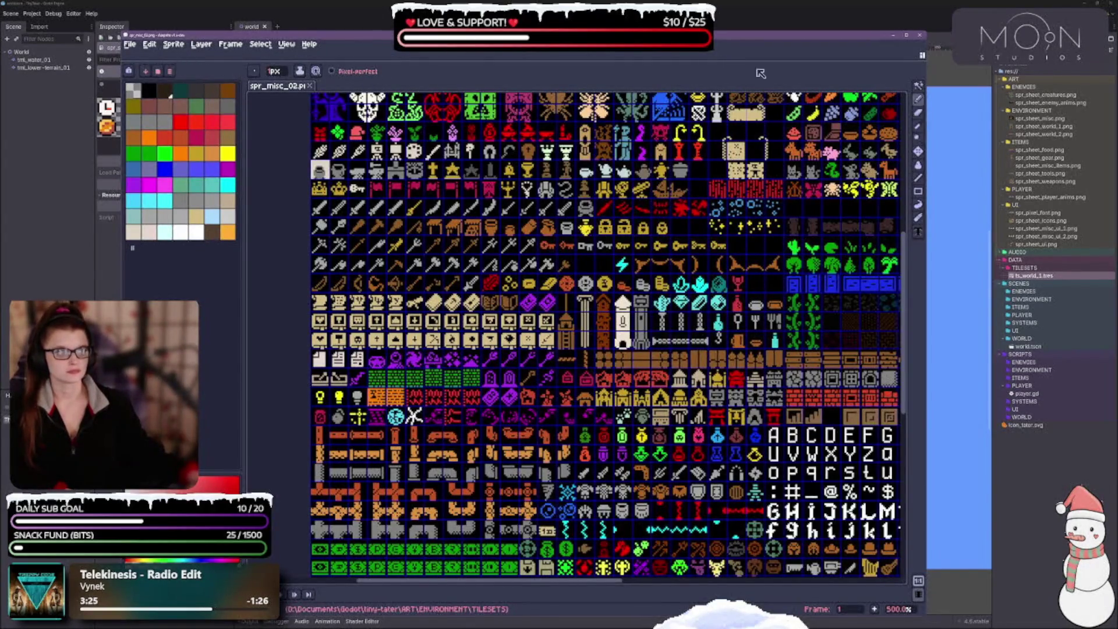
left_click(313, 87)
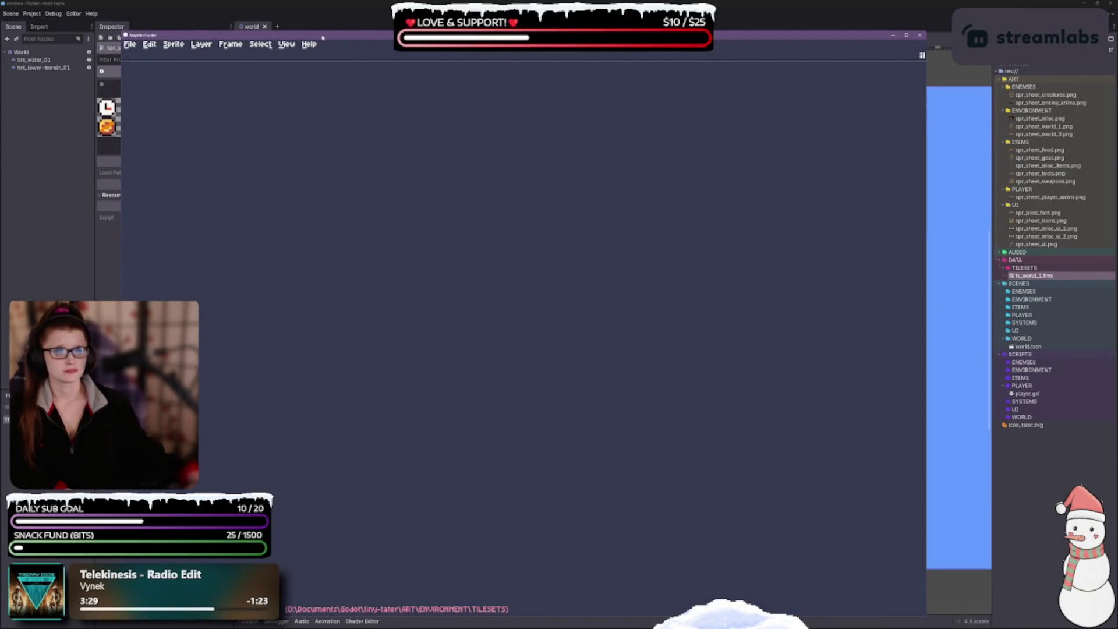
left_click_drag(322, 38, 361, 26)
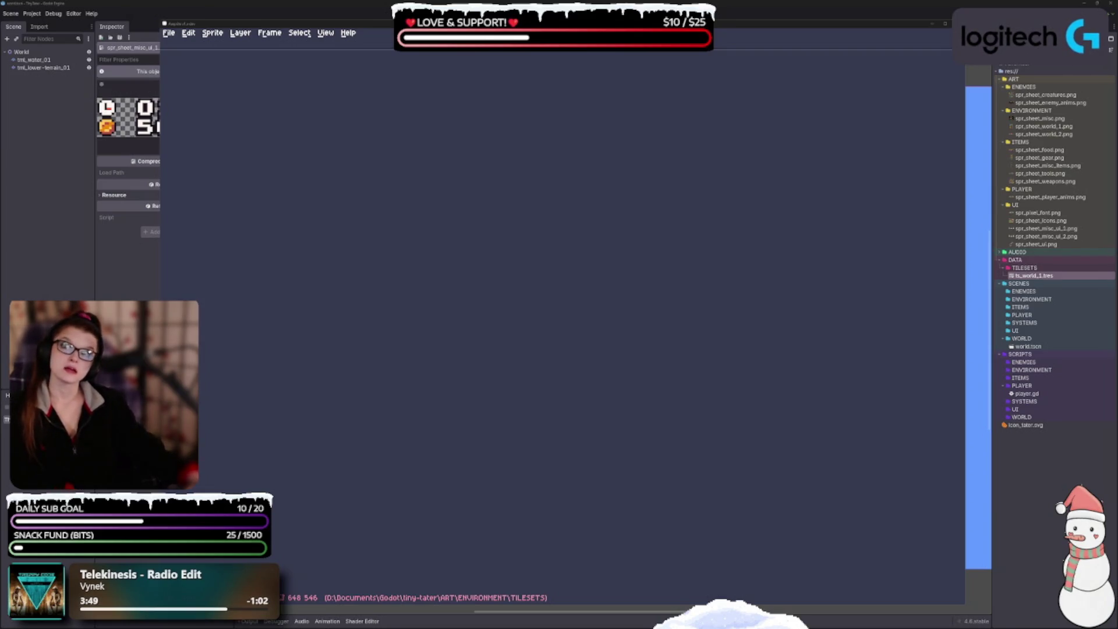
scroll(440, 338, "up", 2)
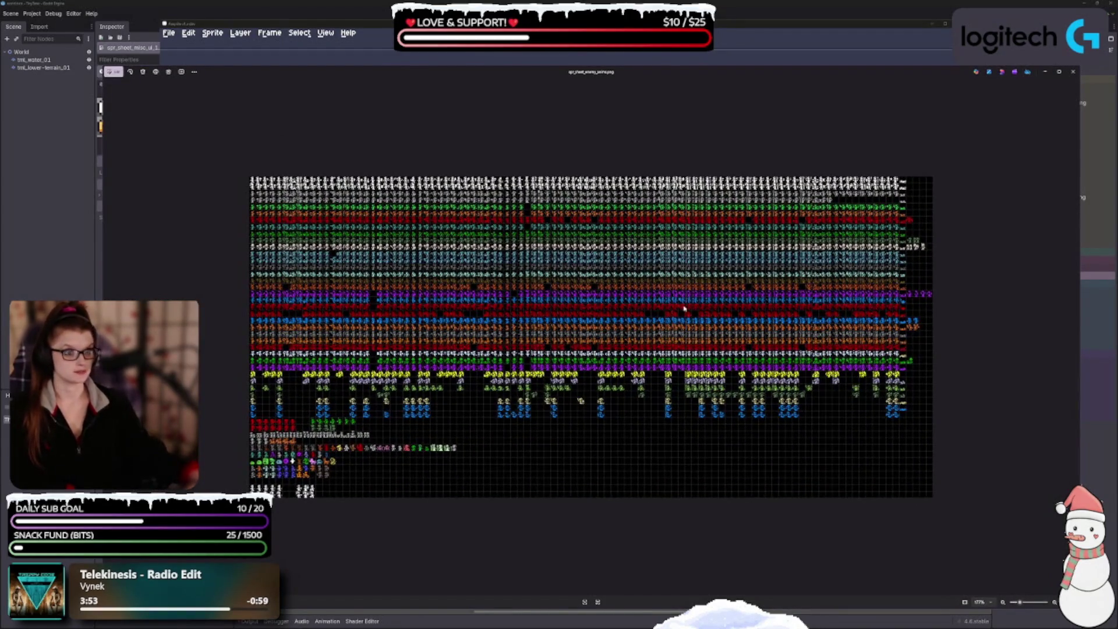
Close the separate image viewer so only Aseprite's enemy sprite sheet remains.
left_click(1074, 72)
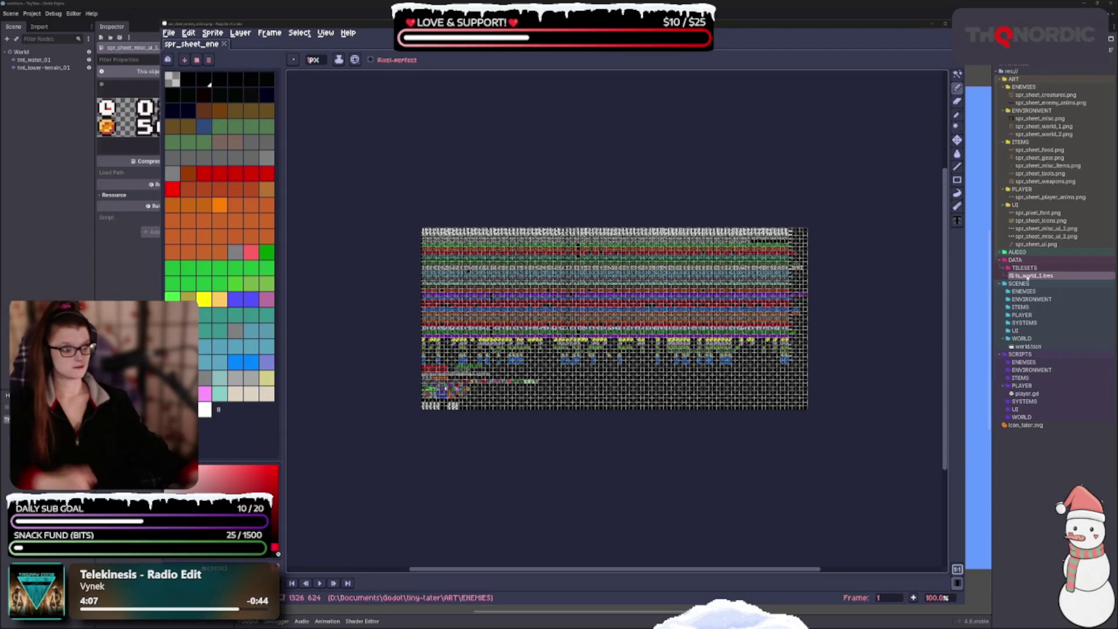
Zoom into the enemy sprite sheet and switch to the Rectangular Marquee tool.
scroll(614, 319, "up", 4)
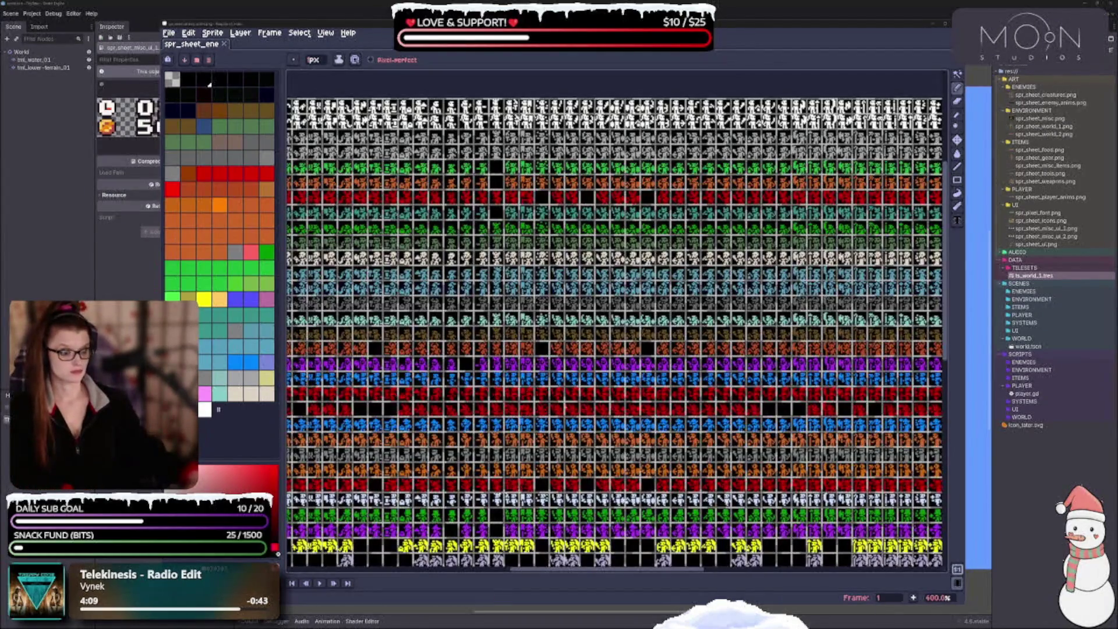
scroll(616, 329, "up", 2)
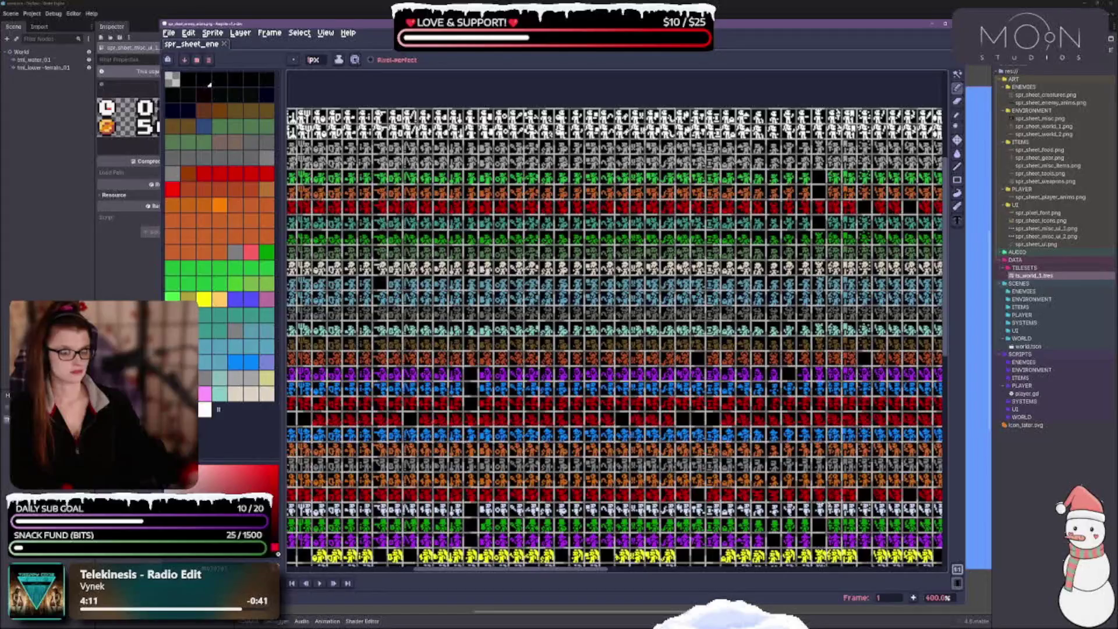
scroll(948, 80, "up", 5)
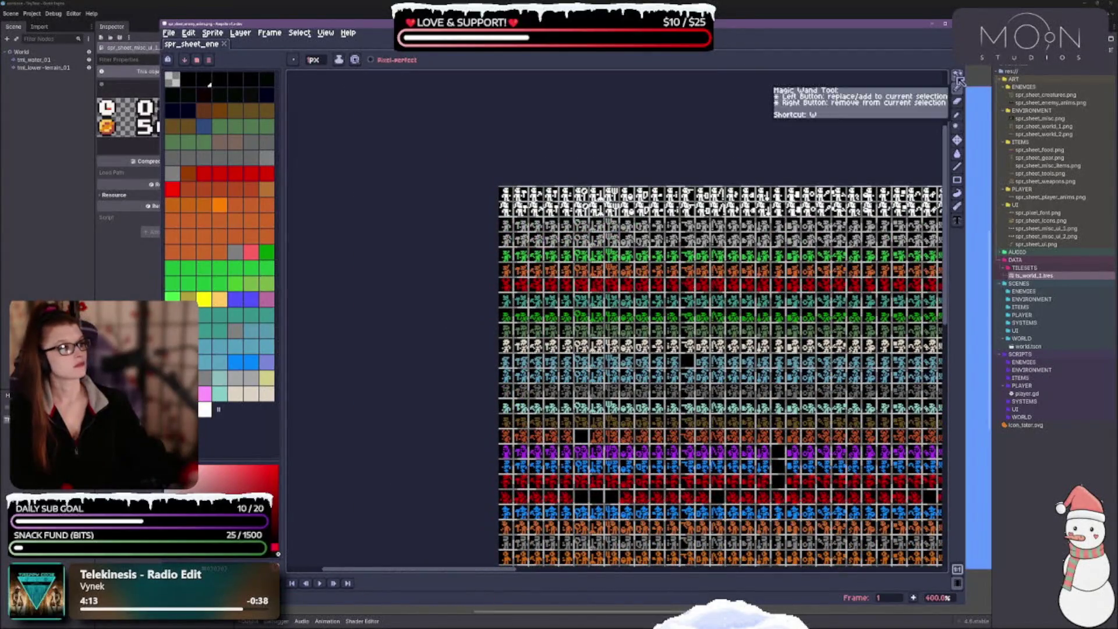
left_click(957, 74)
scroll(527, 203, "up", 6)
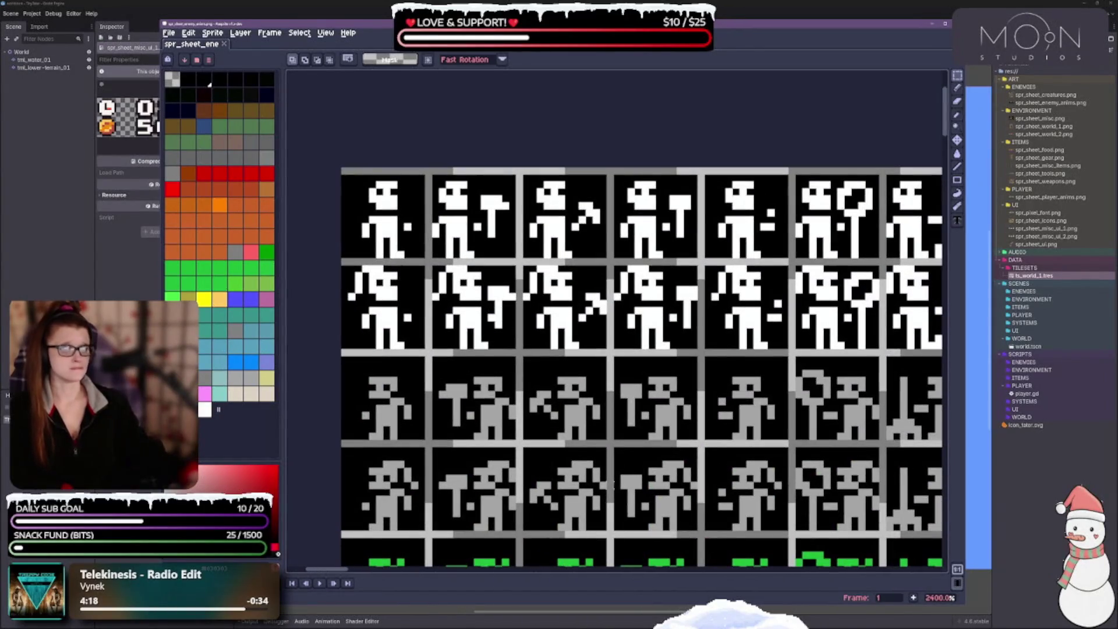
scroll(493, 481, "down", 2)
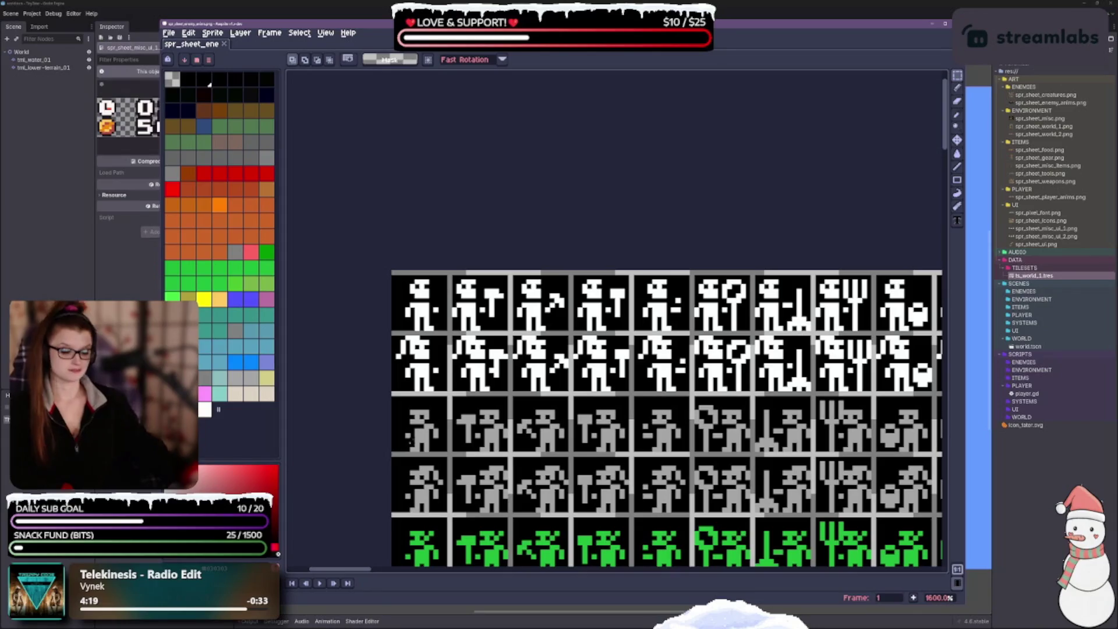
scroll(500, 349, "down", 3)
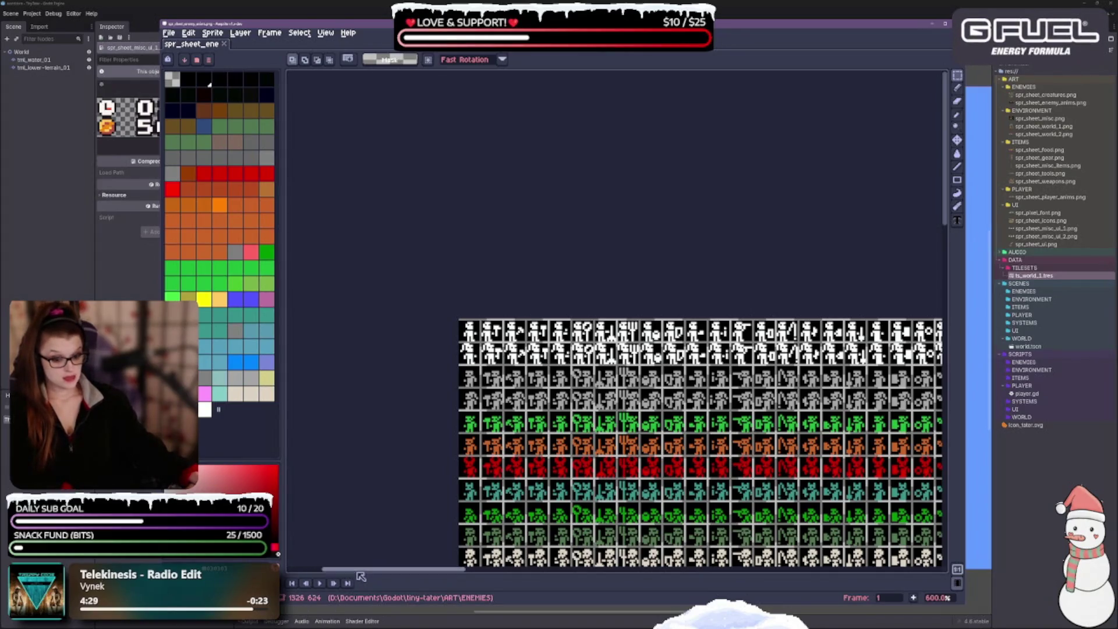
Enlarge the timeline to show the layer row while scrolling through the sheet.
mouse_move(367, 575)
left_mouse_down()
mouse_move(367, 547)
mouse_move(368, 577)
left_mouse_up()
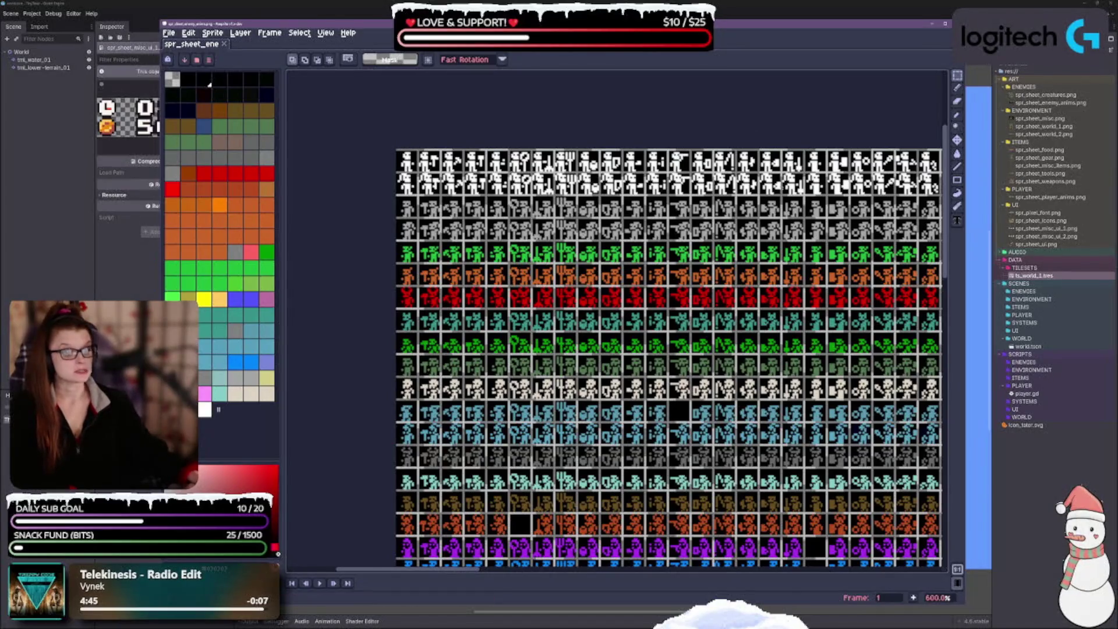
scroll(641, 320, "down", 5)
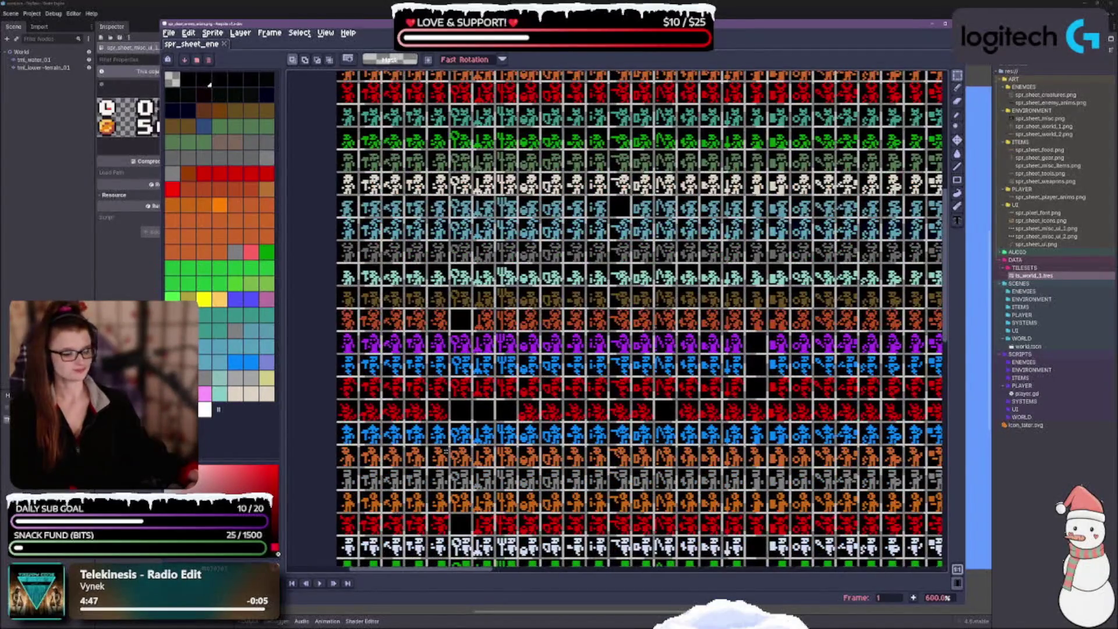
scroll(389, 411, "down", 2)
scroll(389, 411, "up", 2)
scroll(617, 320, "down", 3)
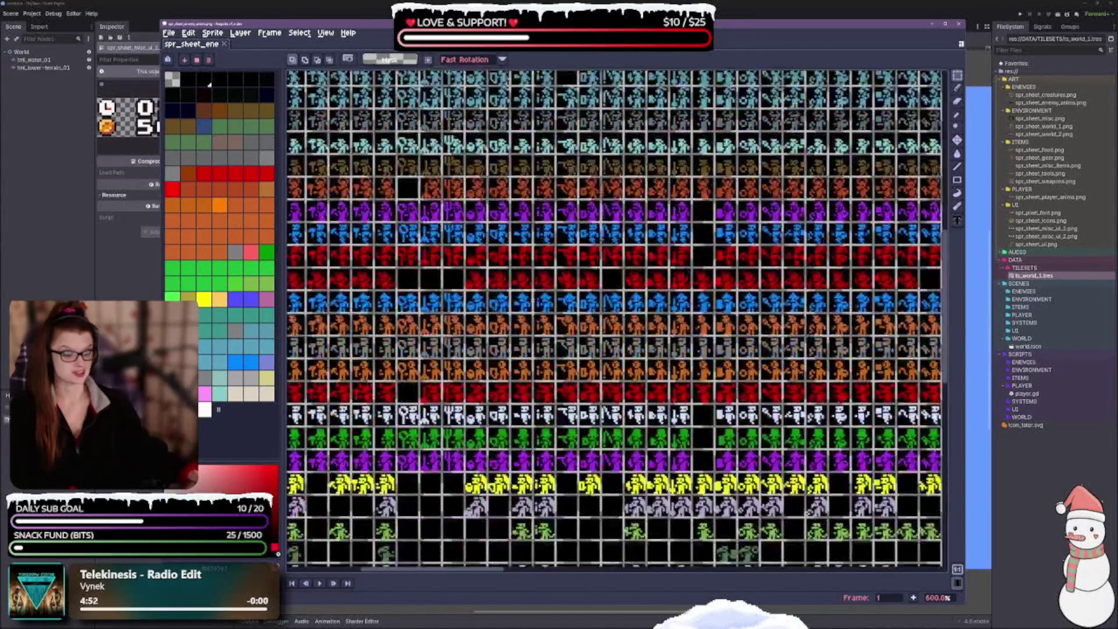
scroll(618, 319, "down", 5)
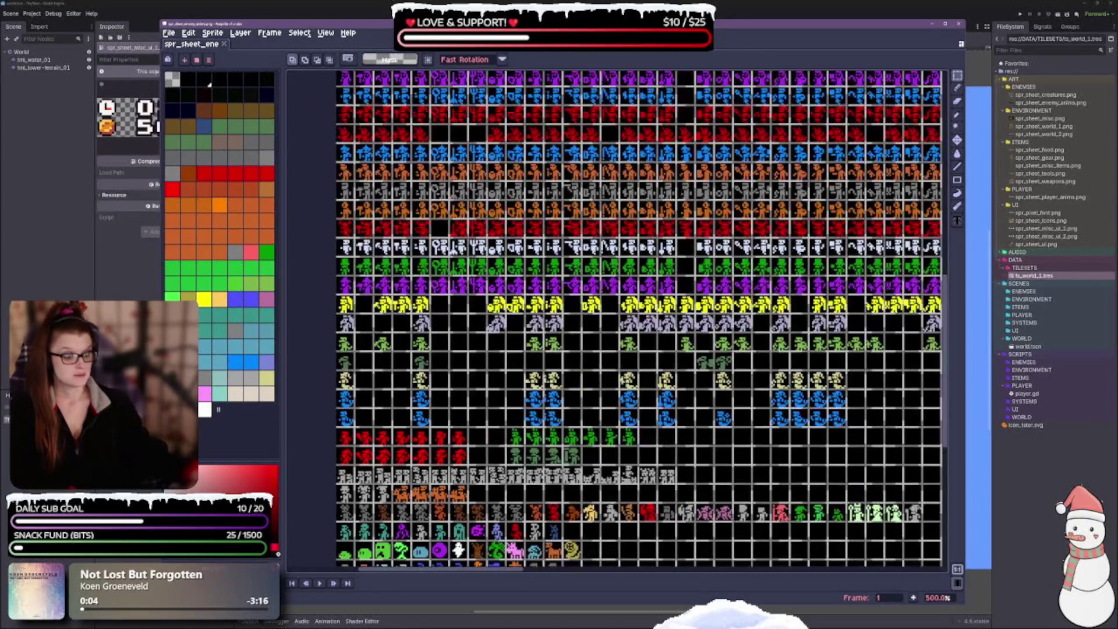
scroll(572, 394, "down", 3)
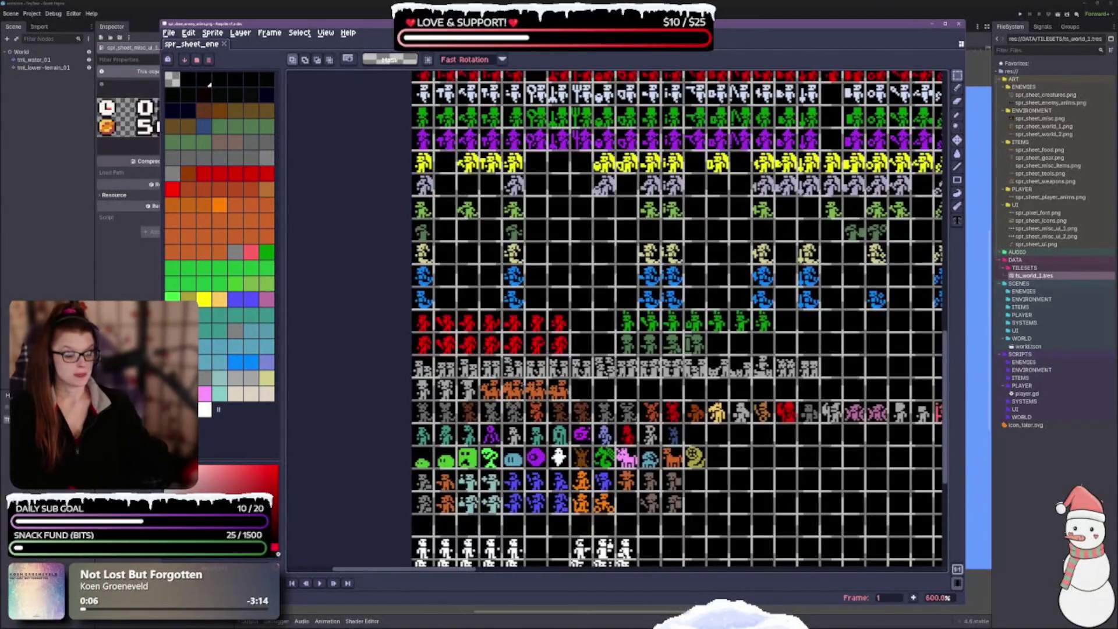
scroll(511, 376, "up", 3)
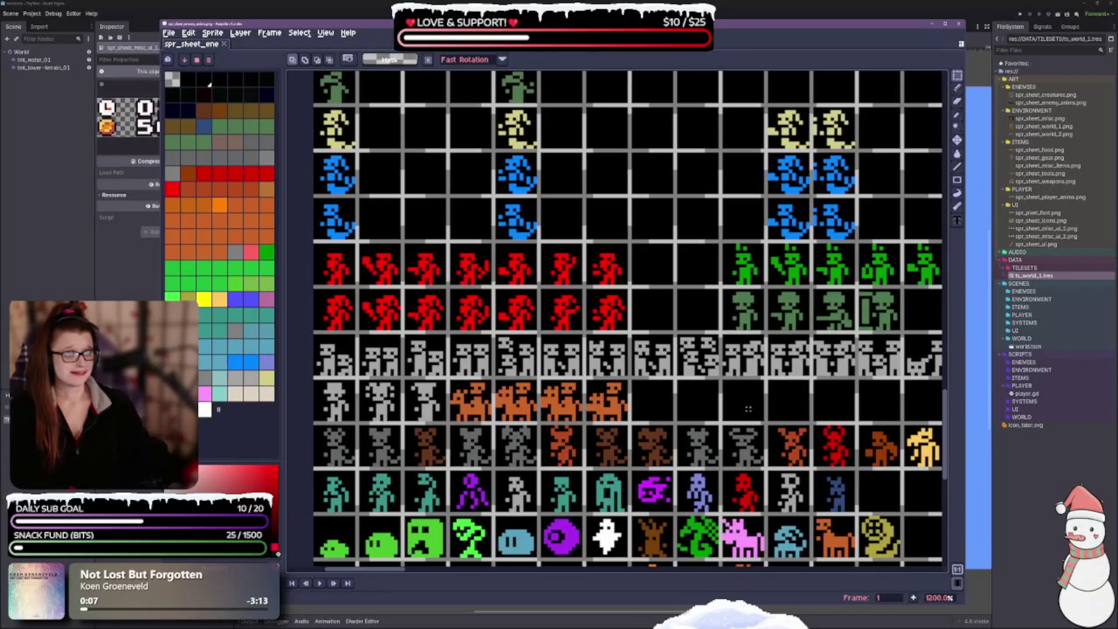
scroll(640, 407, "down", 3)
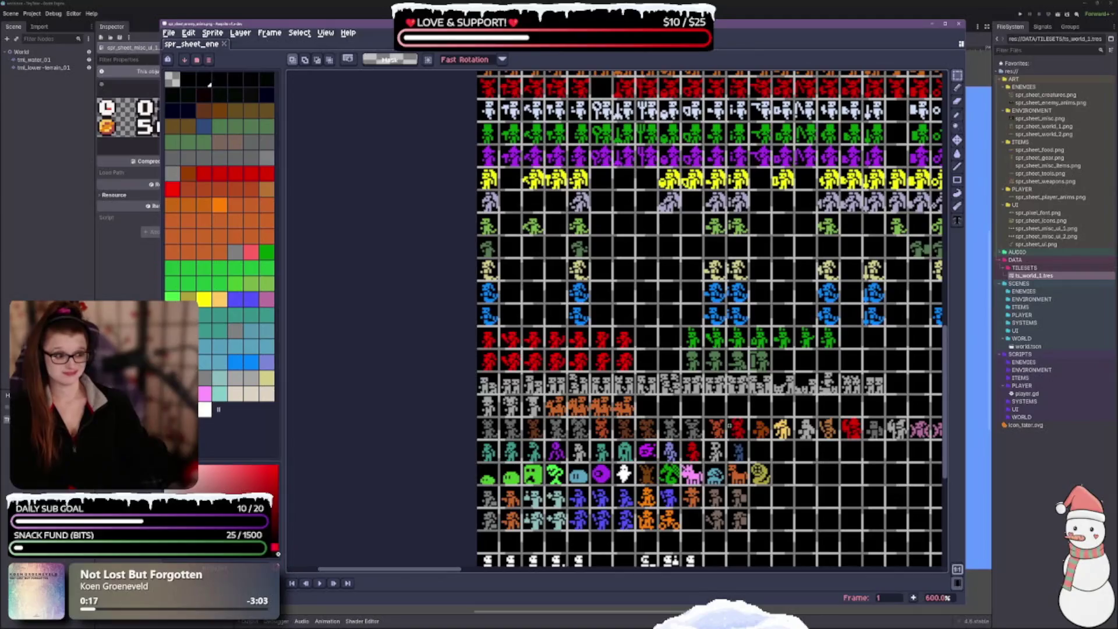
scroll(685, 388, "up", 3)
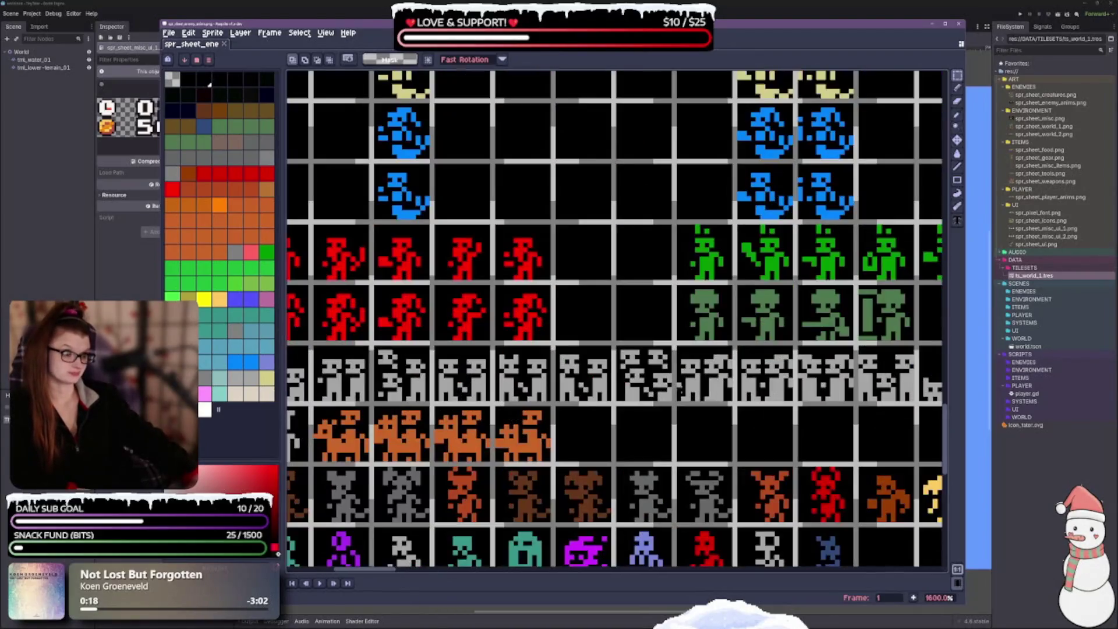
scroll(668, 315, "down", 3)
scroll(668, 315, "up", 2)
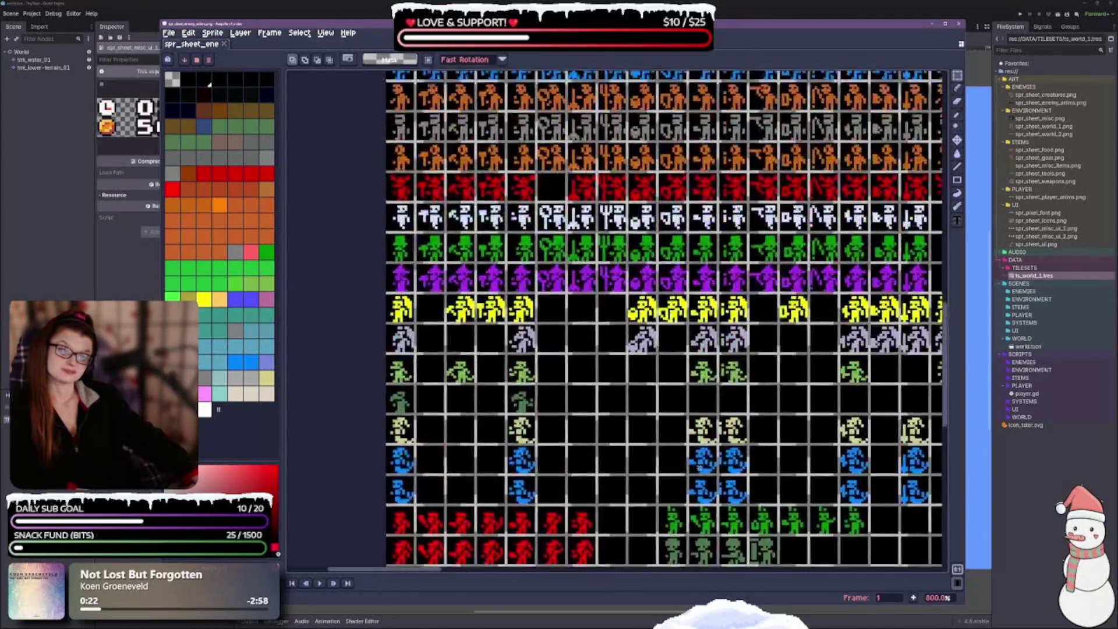
scroll(683, 303, "up", 10)
scroll(653, 317, "up", 5)
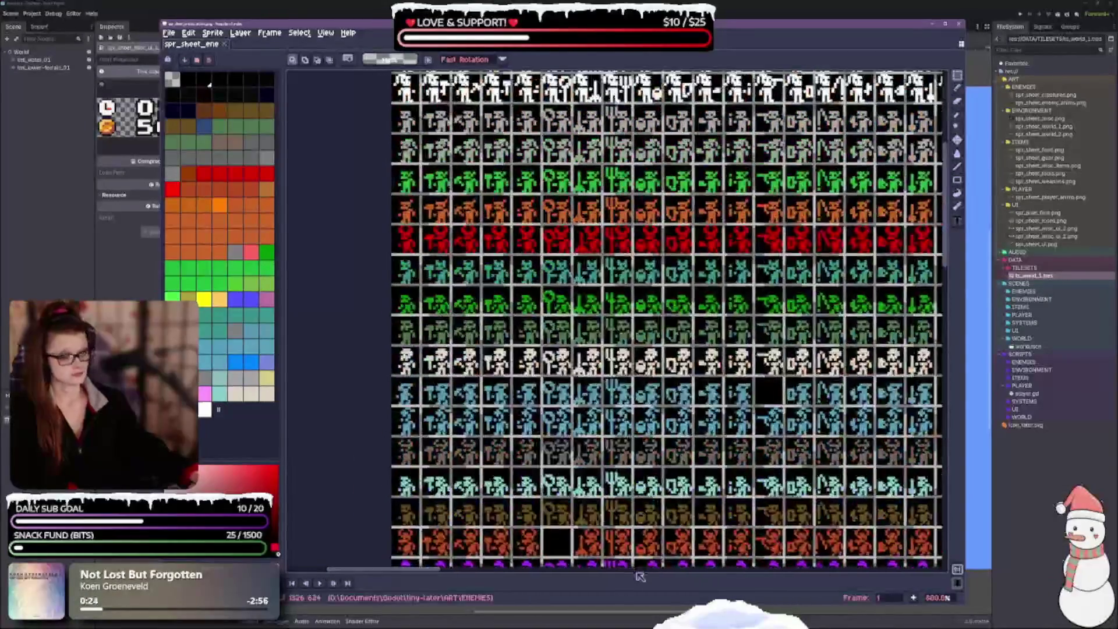
scroll(653, 318, "up", 5)
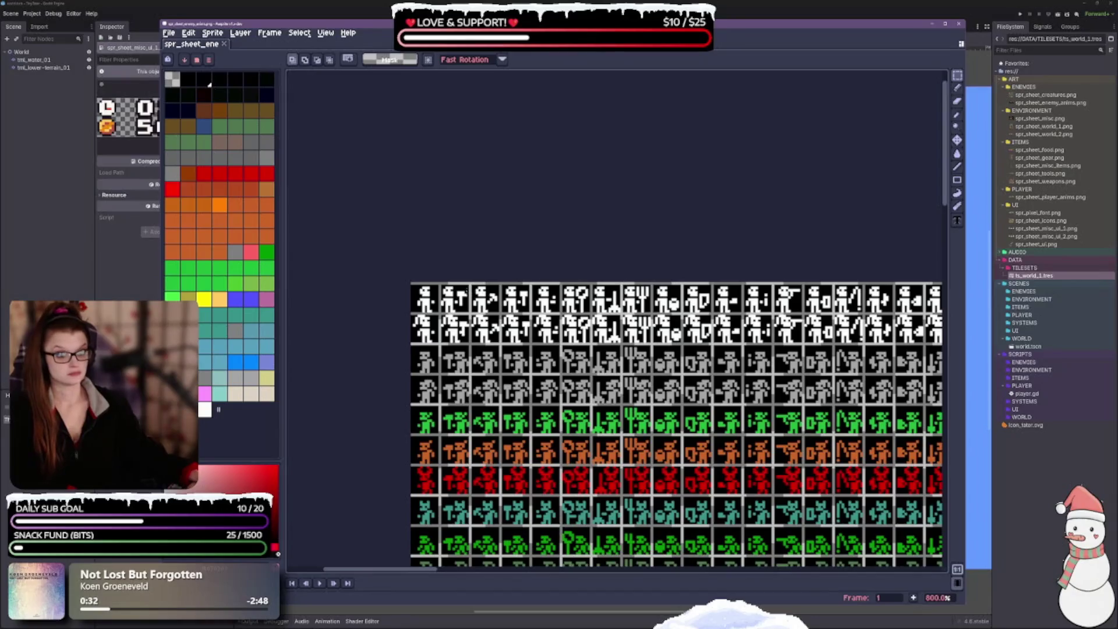
scroll(424, 285, "up", 5)
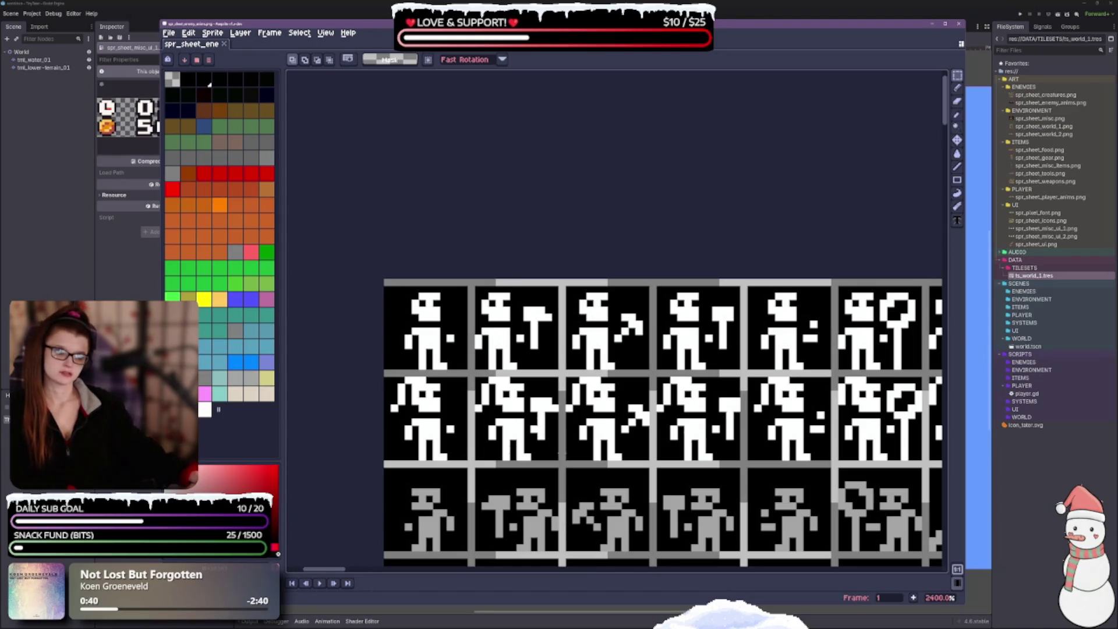
scroll(580, 290, "down", 6)
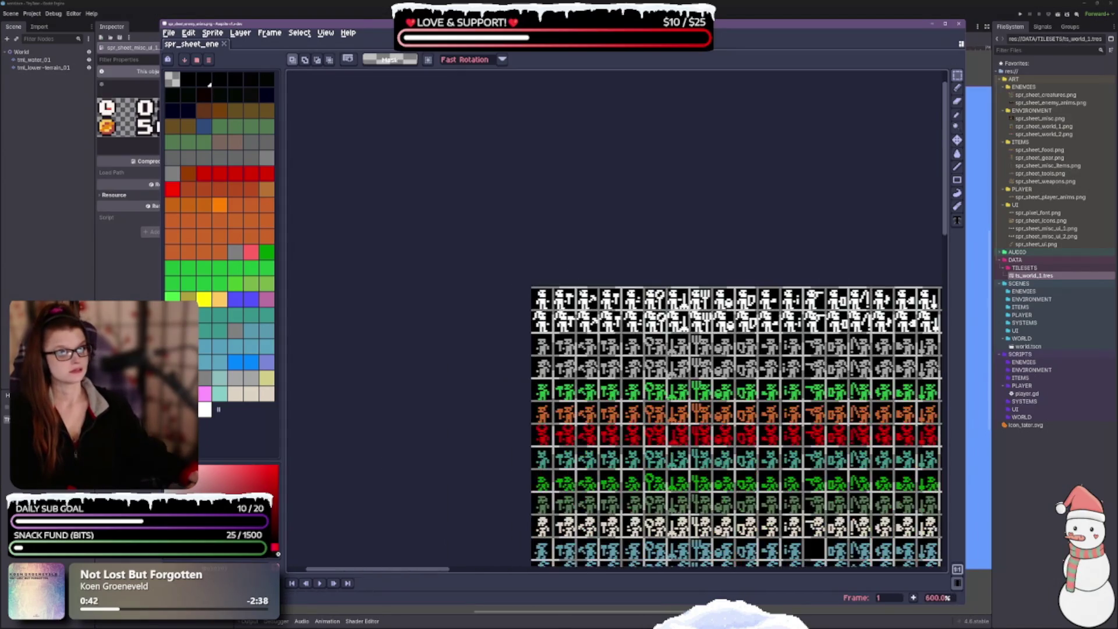
scroll(608, 300, "up", 3)
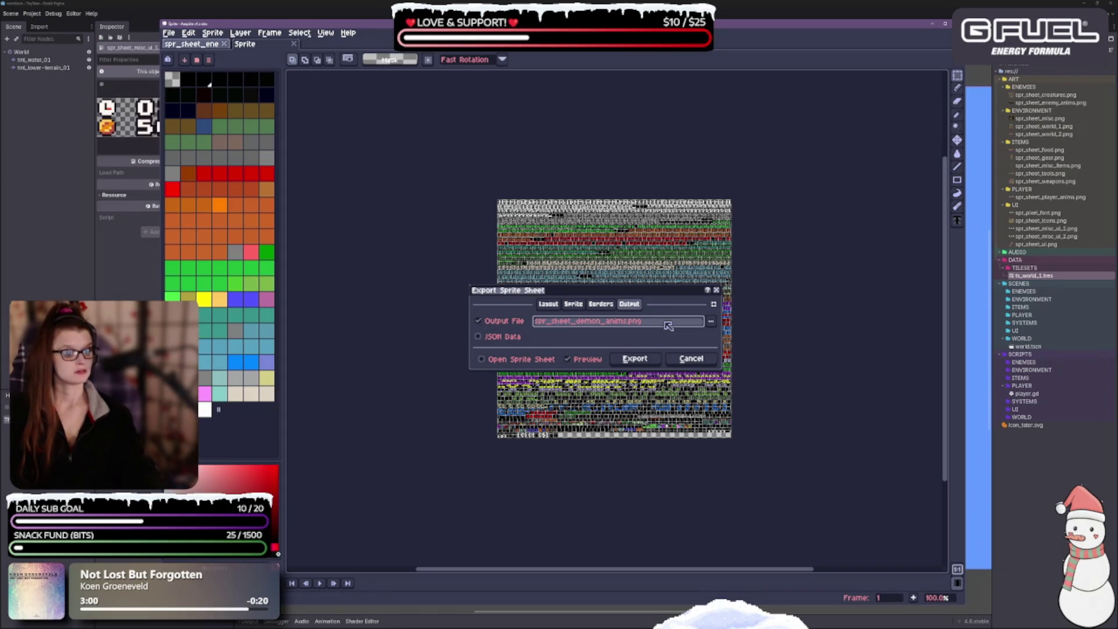
Rename the export output file to spr_sheet_demon_atk.png.
key("BackSpace")
key("BackSpace")
key("BackSpace")
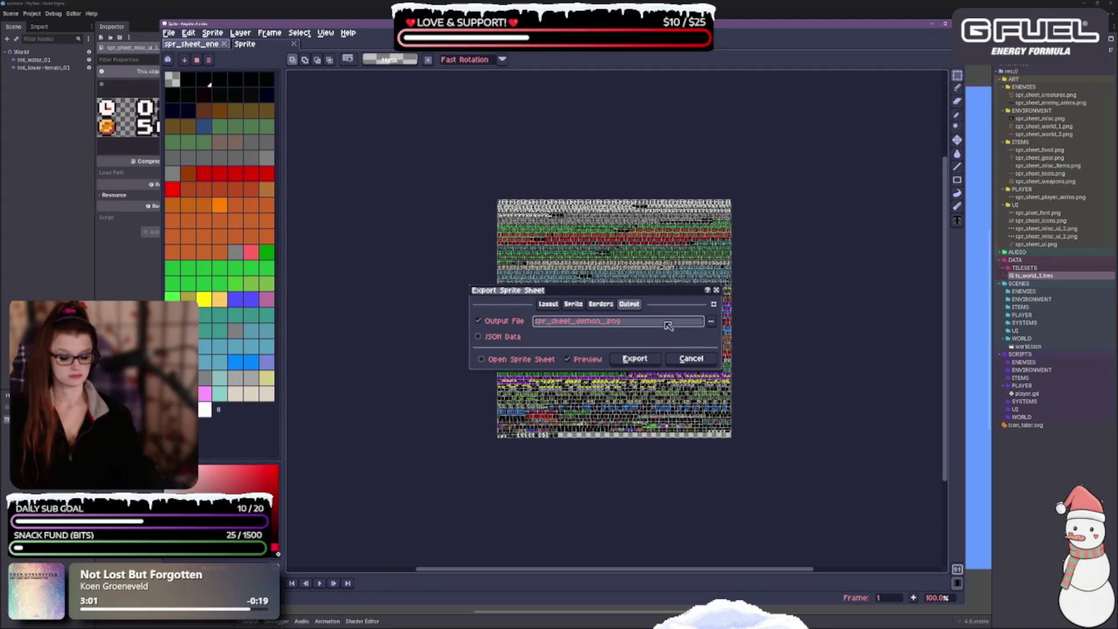
type("atk")
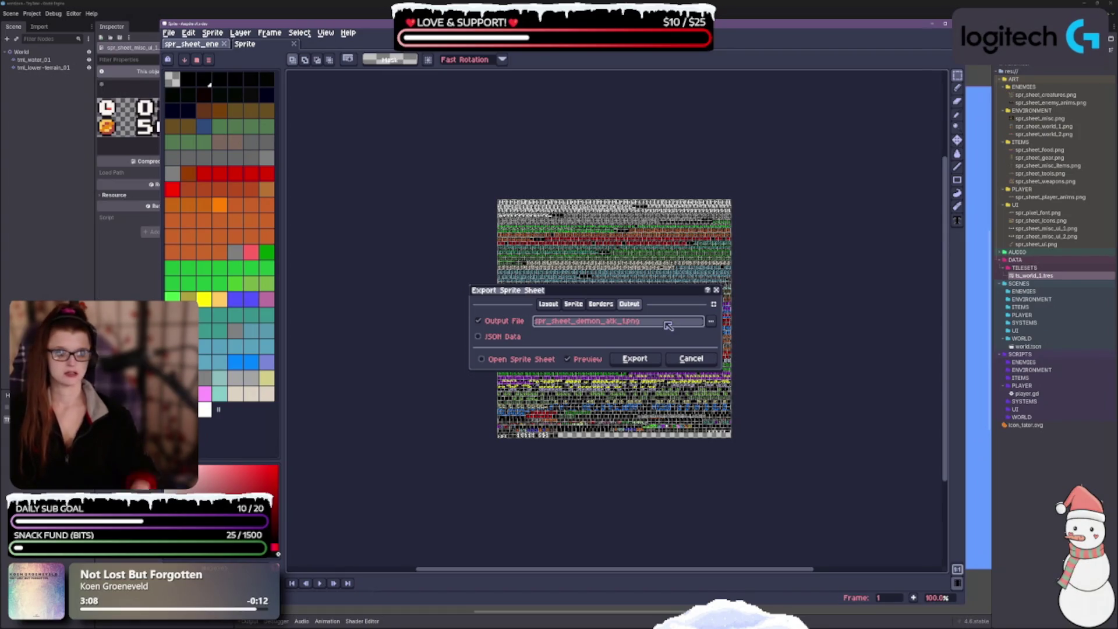
type("_1")
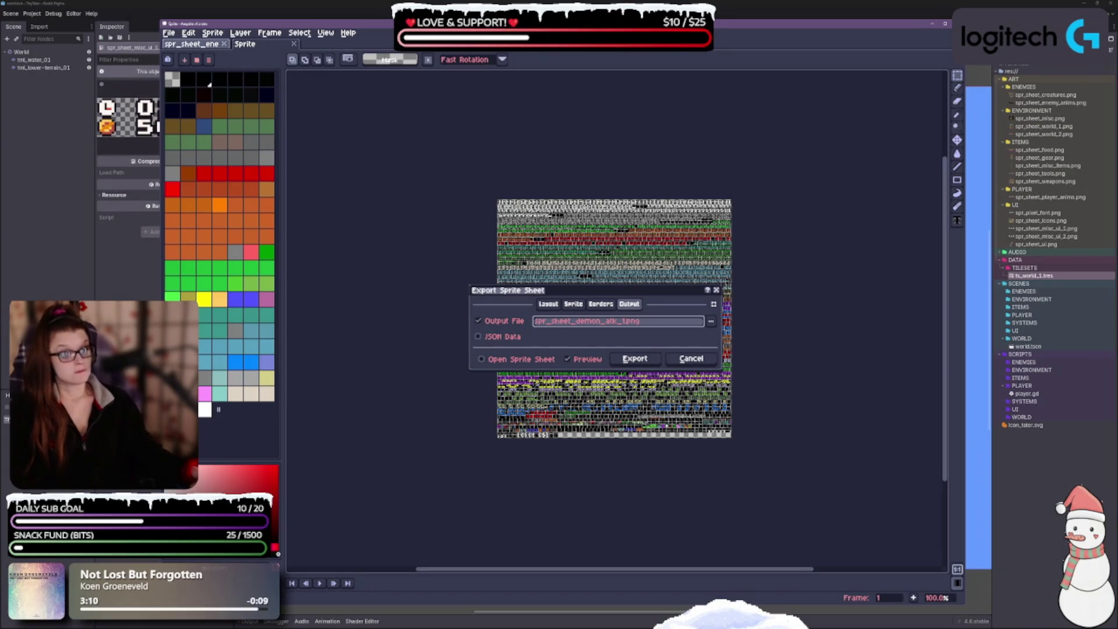
key("BackSpace")
key("BackSpace")
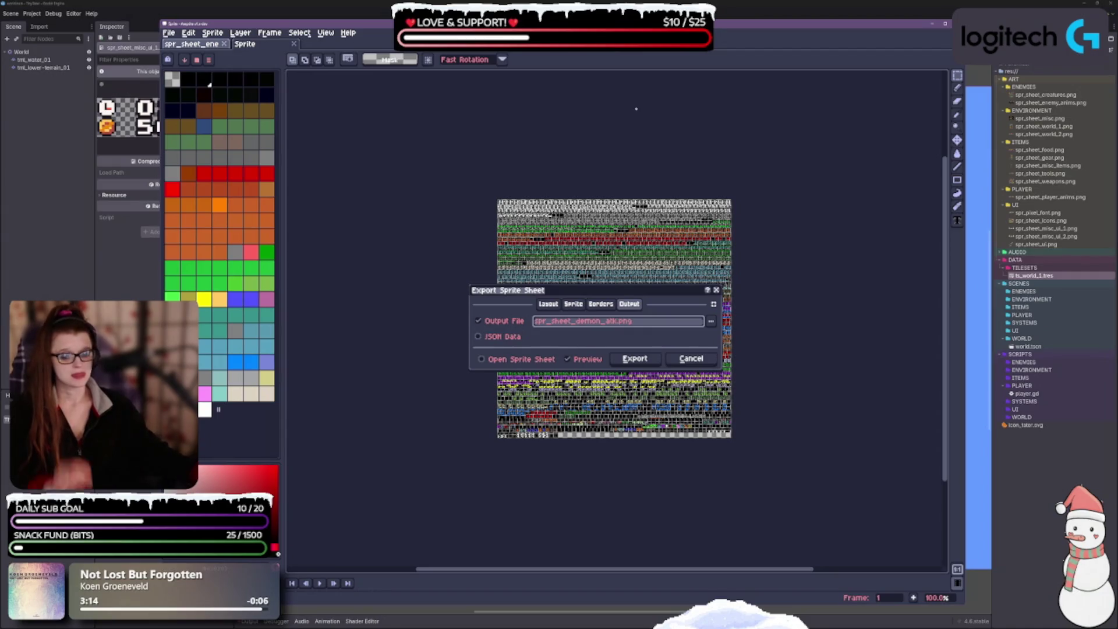
type(".")
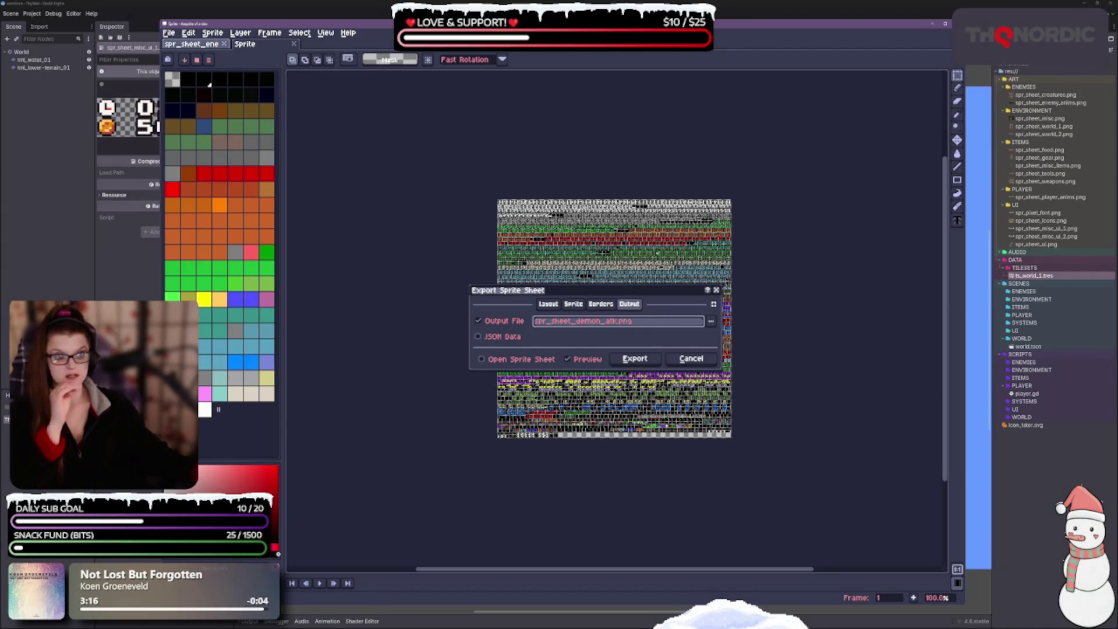
Keep Sprite Grid as source, set Layers and Frames to Selected, then cancel.
left_click(576, 305)
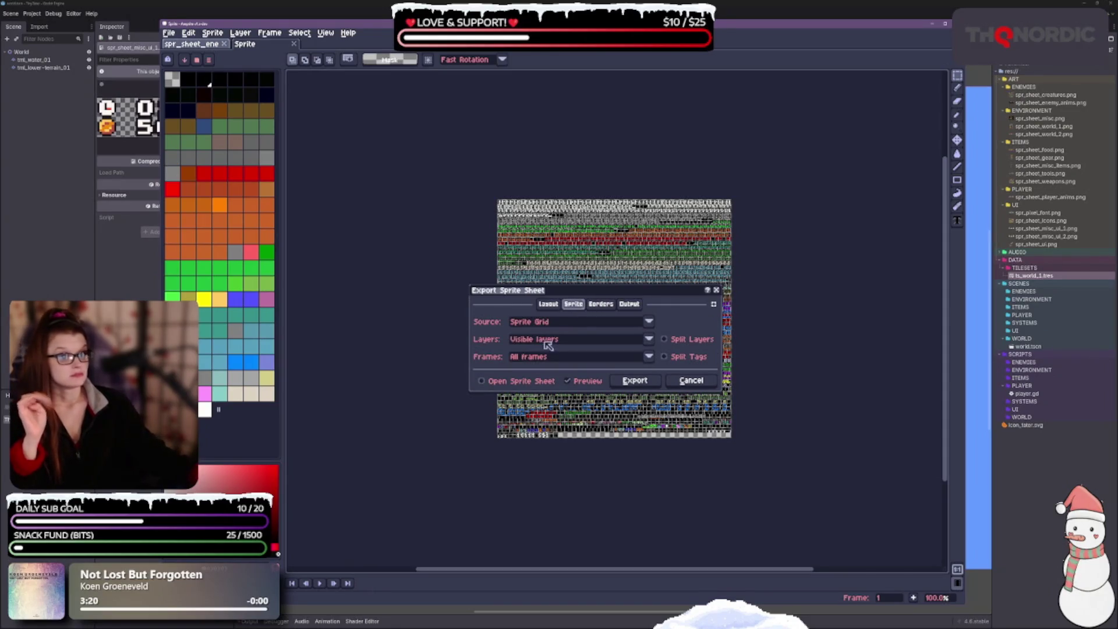
mouse_move(644, 290)
left_mouse_down()
mouse_move(645, 251)
mouse_move(665, 255)
left_mouse_up()
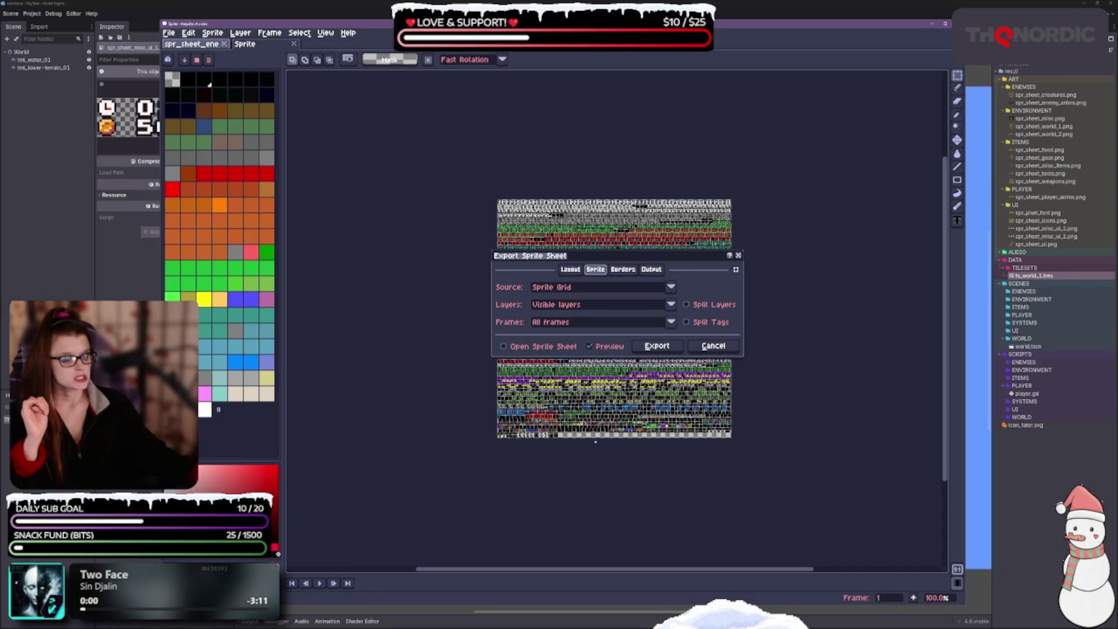
left_click(605, 288)
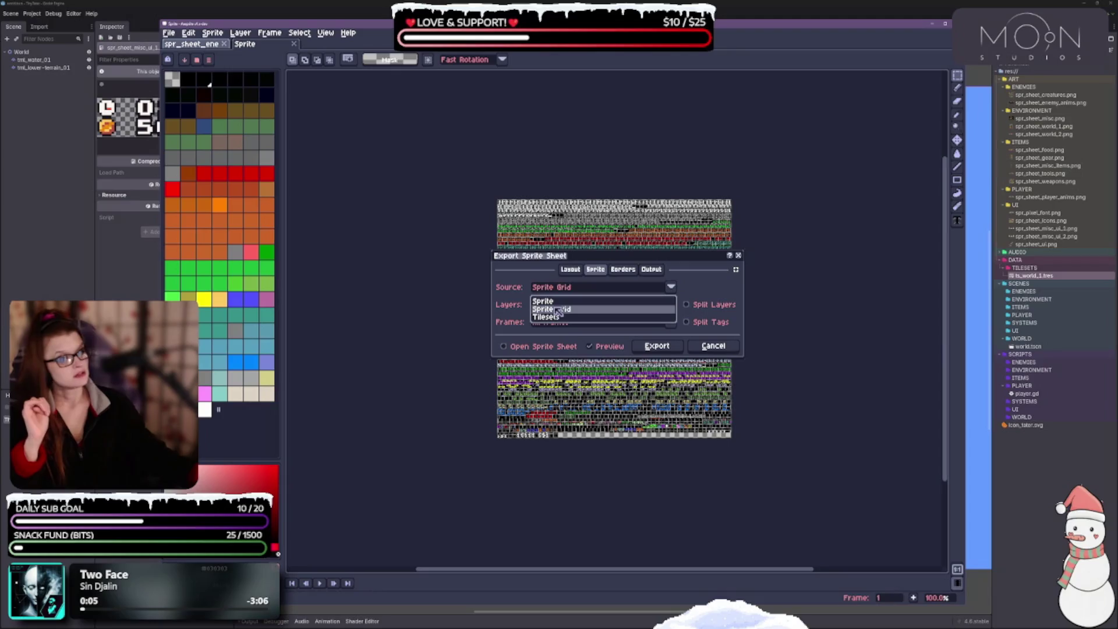
left_click(558, 309)
left_click(565, 305)
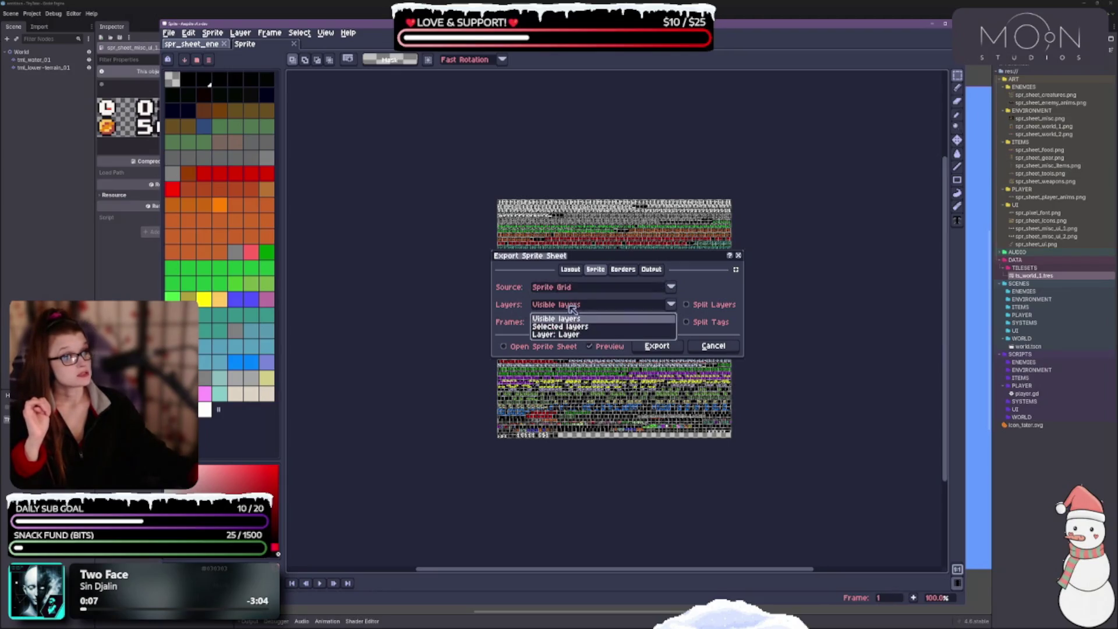
left_click(559, 327)
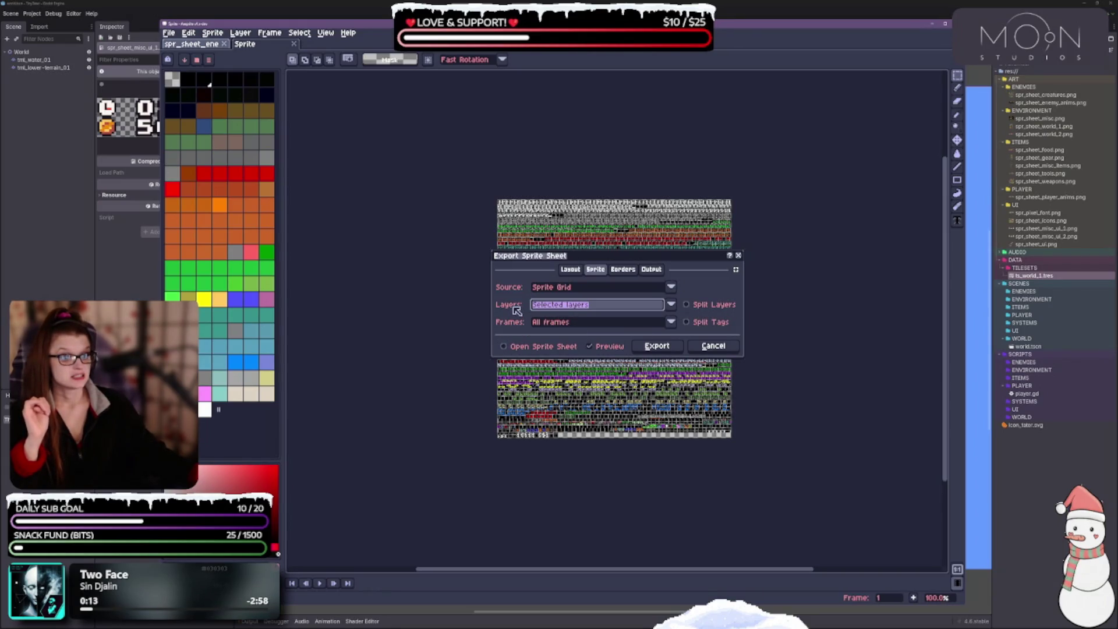
left_click(570, 325)
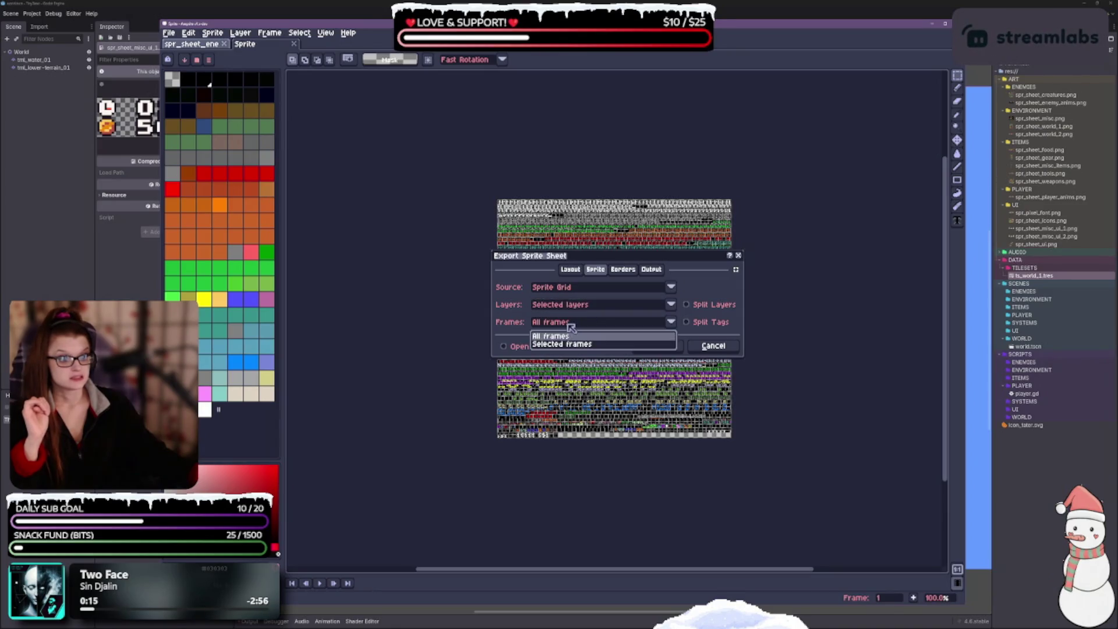
left_click(573, 344)
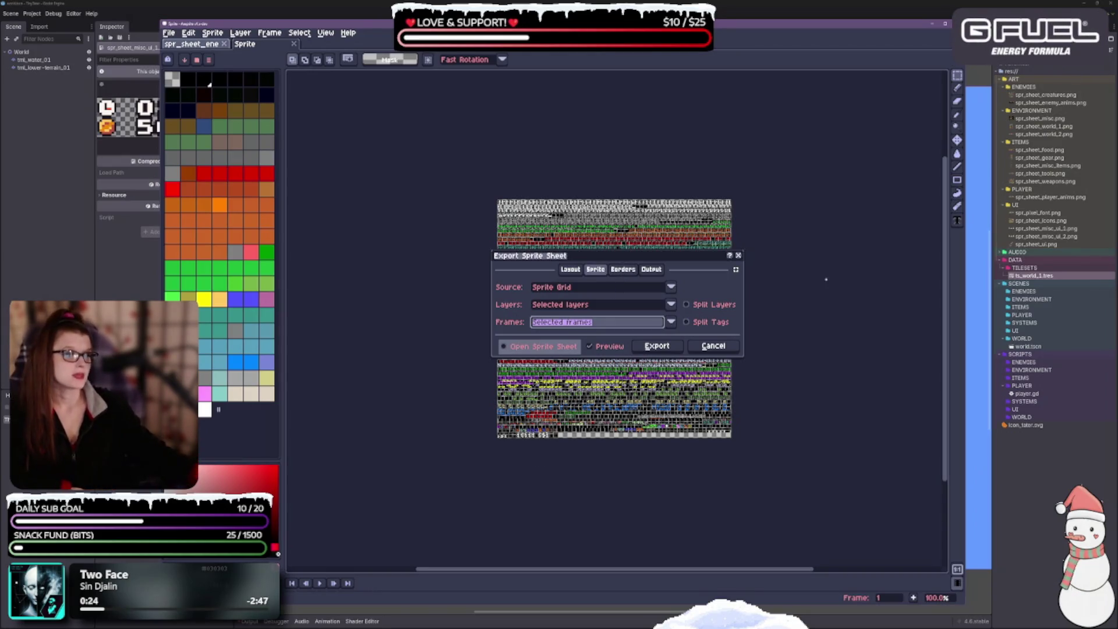
left_click(713, 345)
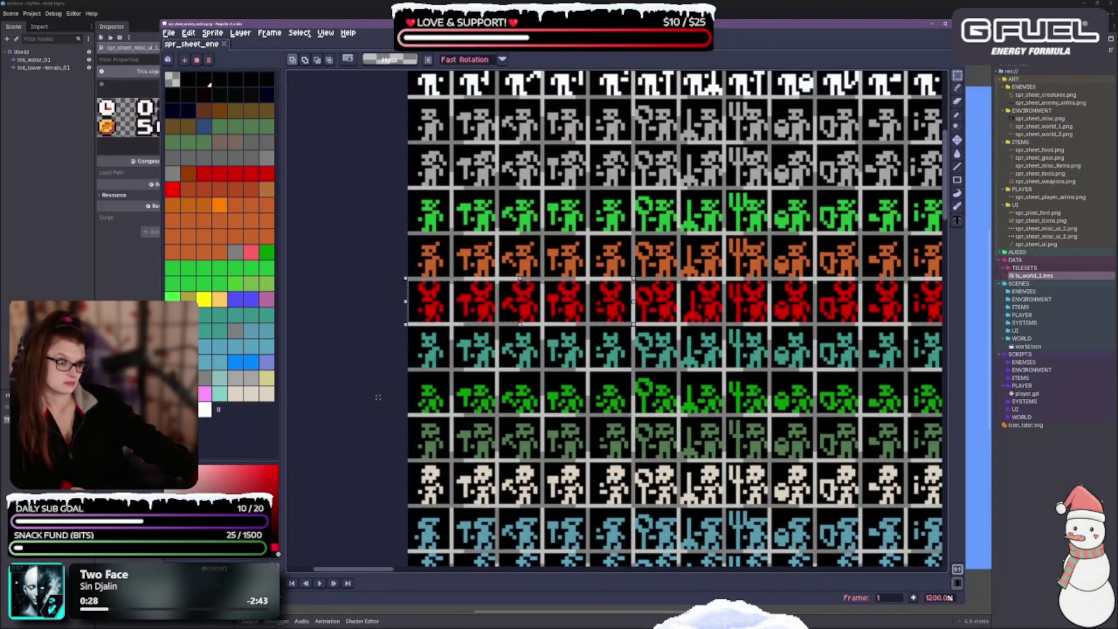
Start File > Export As and name the output spr_sheet_demon_atk.png.
left_click(169, 33)
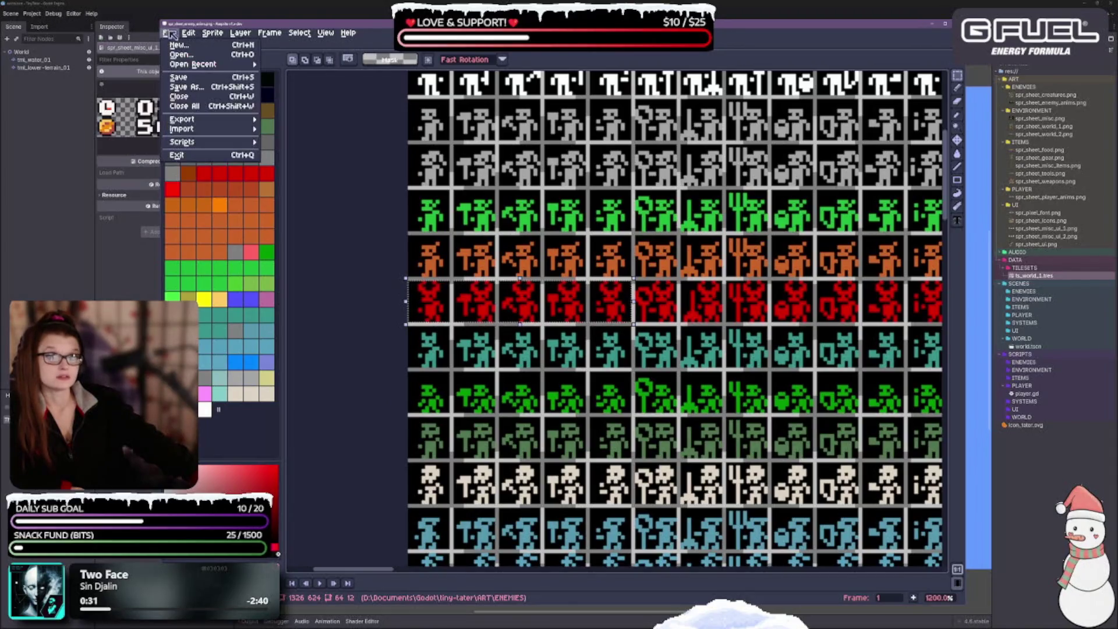
mouse_move(233, 119)
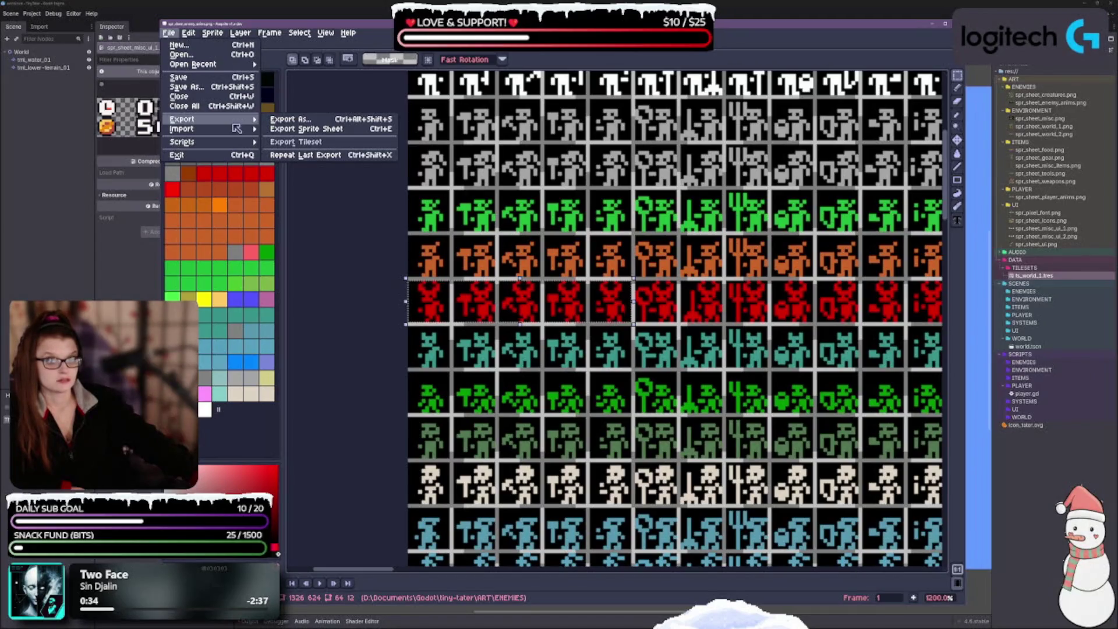
left_click(281, 120)
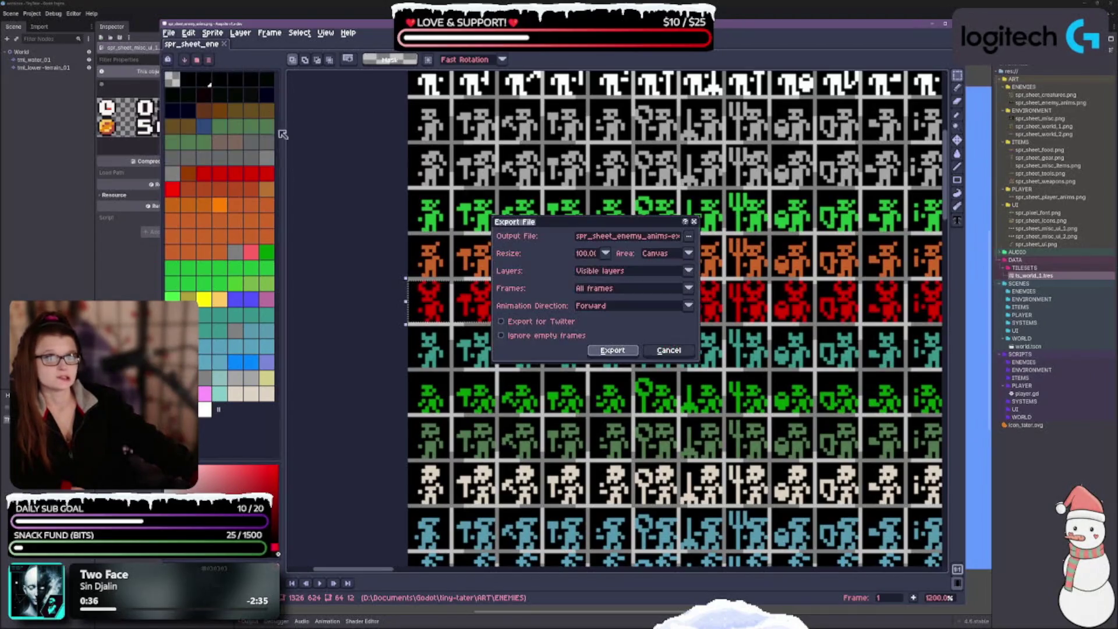
left_click(641, 239)
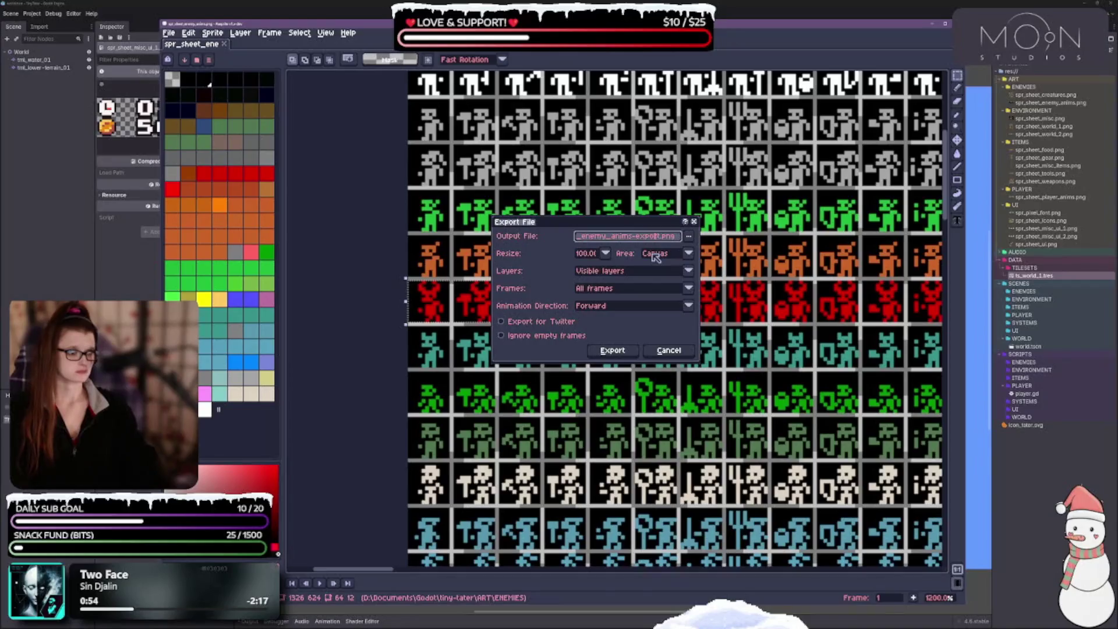
key("BackSpace")
key("BackSpace")
key("BackSpace")
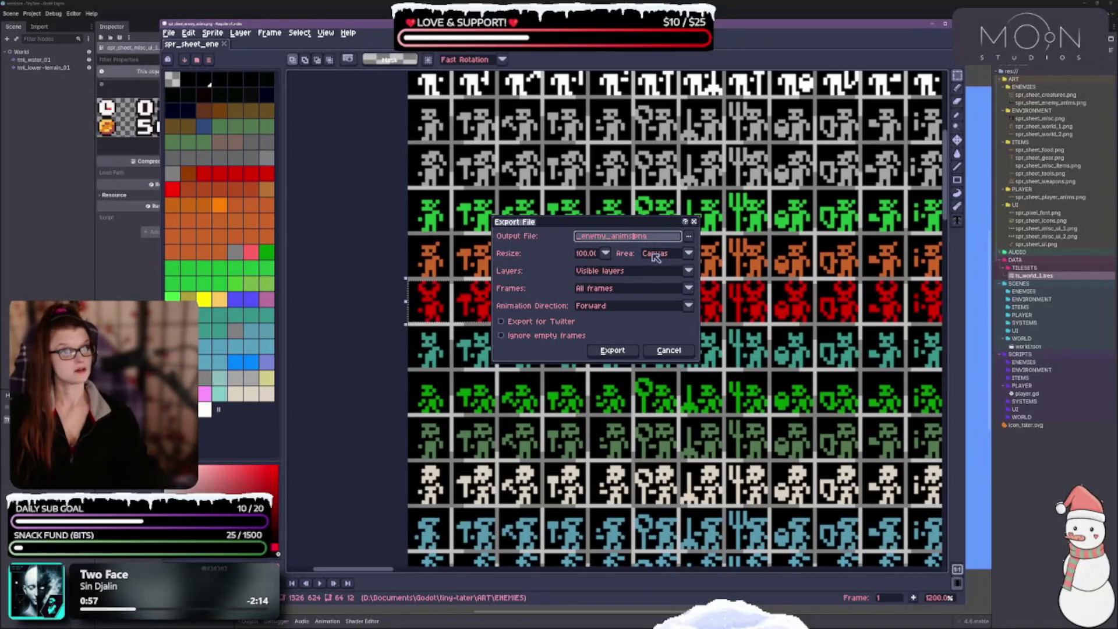
key("BackSpace")
key("BackSpace")
key("BackSpace")
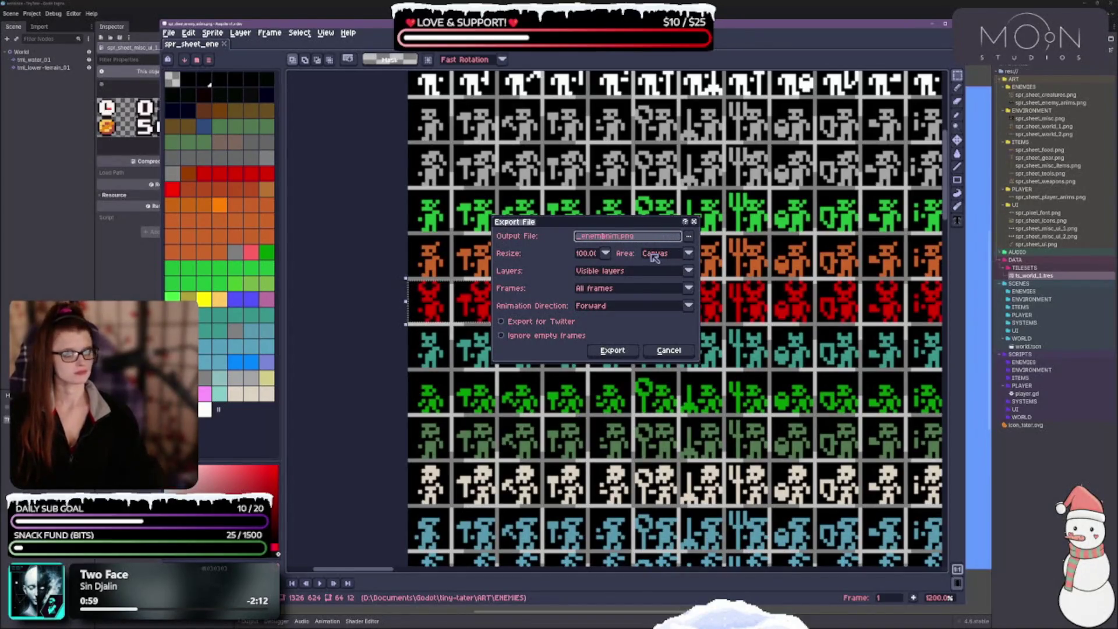
key("BackSpace")
type("spr_sheet")
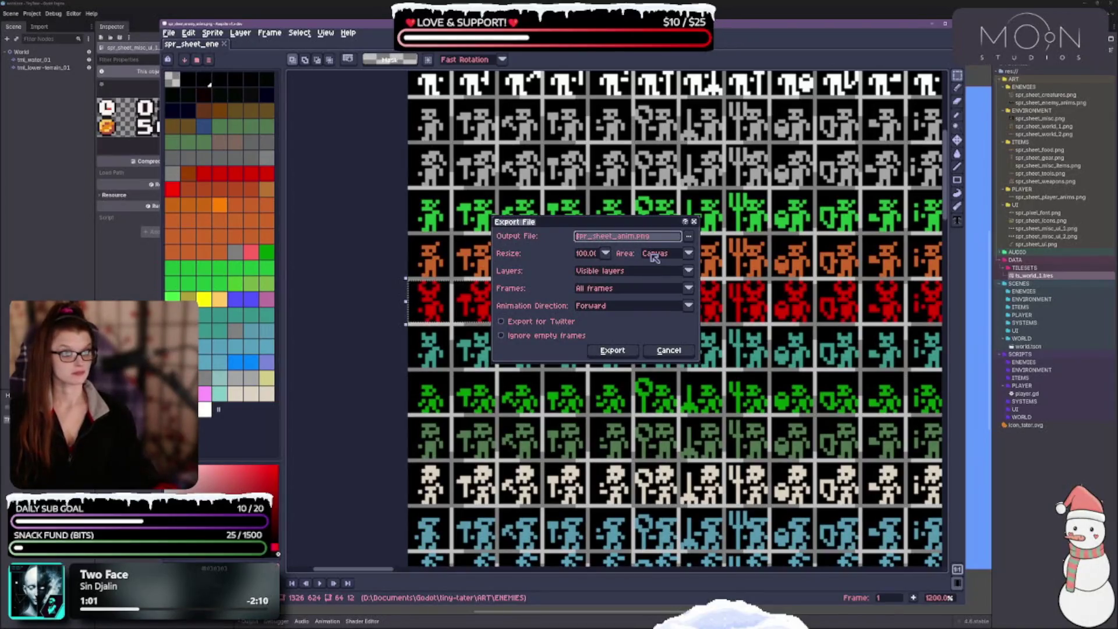
type("_demon_atk_")
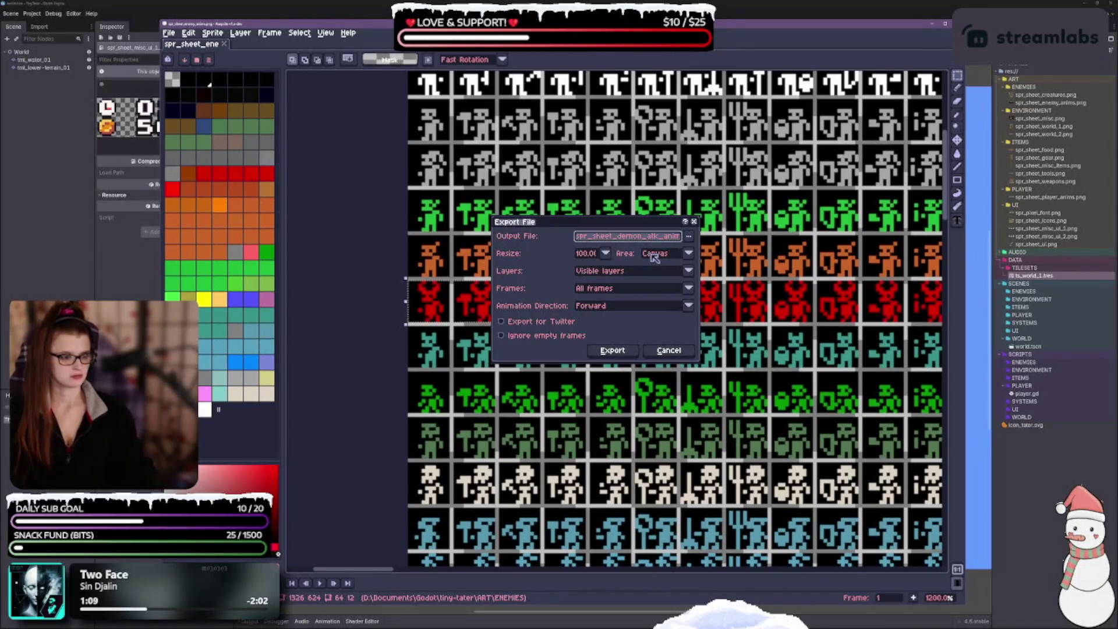
key("Delete")
key("Delete")
key("Delete")
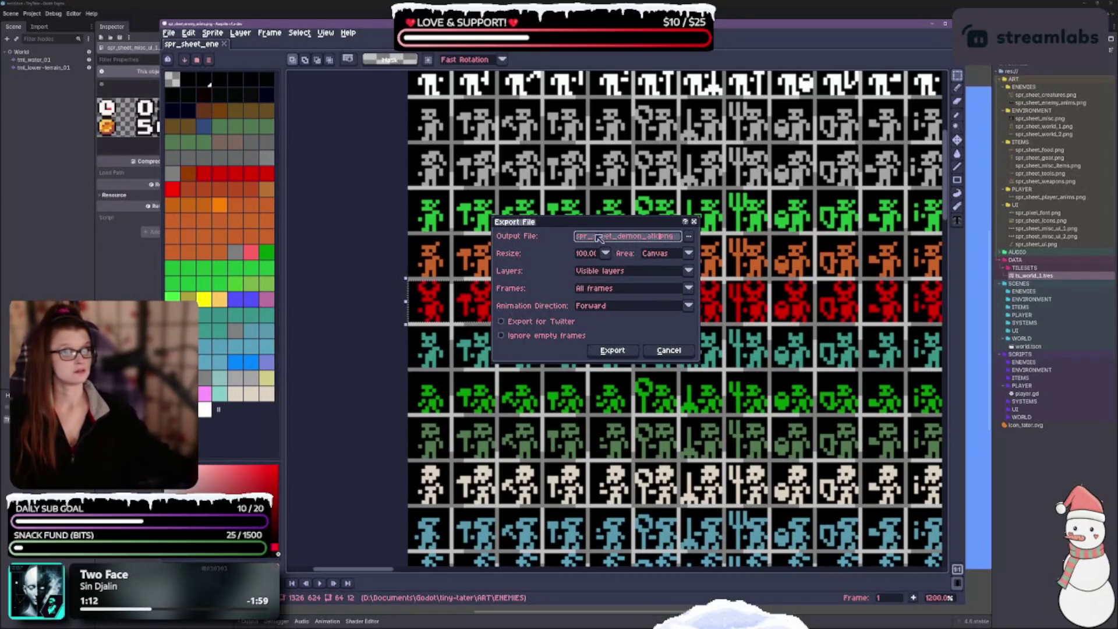
Set the export Area to Selection and export the file.
left_click(669, 258)
left_click(659, 280)
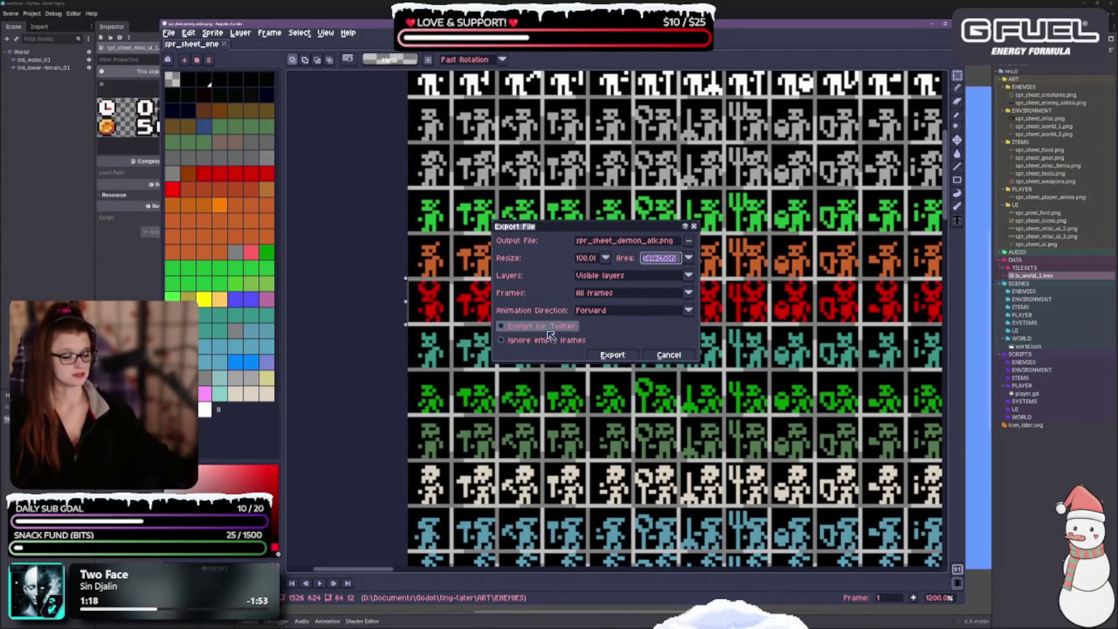
left_click(613, 355)
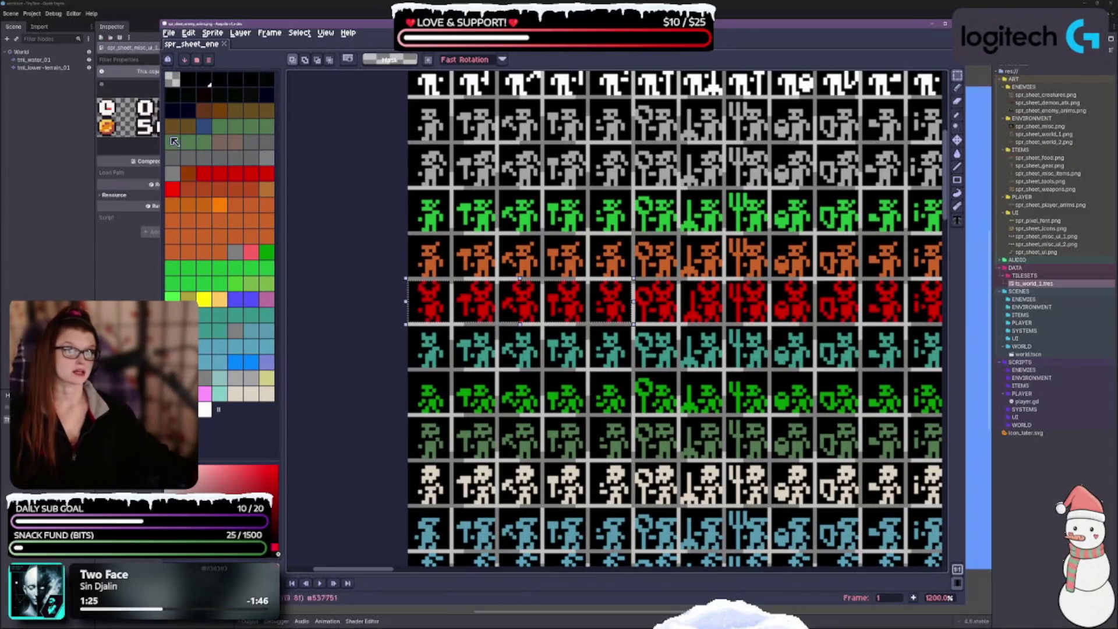
Return to Godot and glance at the player.gd script.
left_click(933, 26)
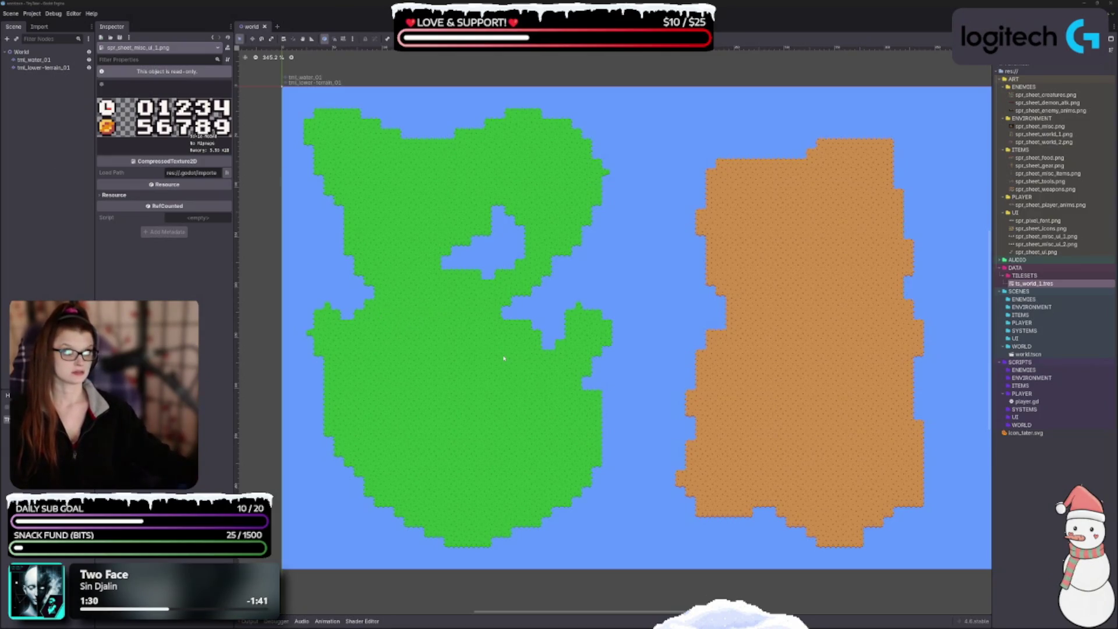
double_click(1026, 401)
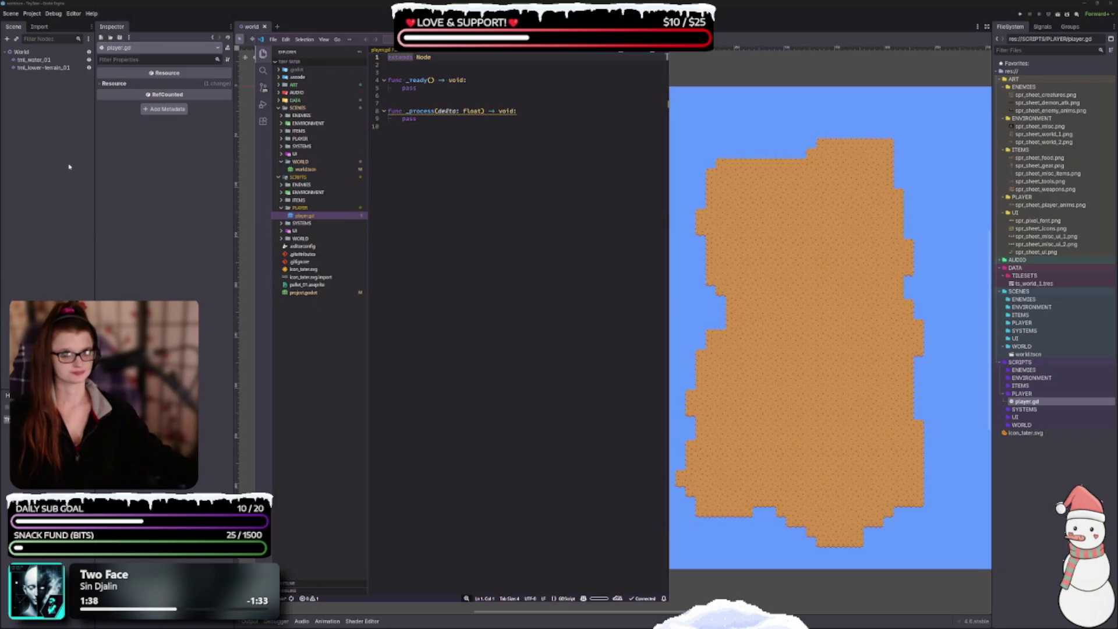
left_click(56, 134)
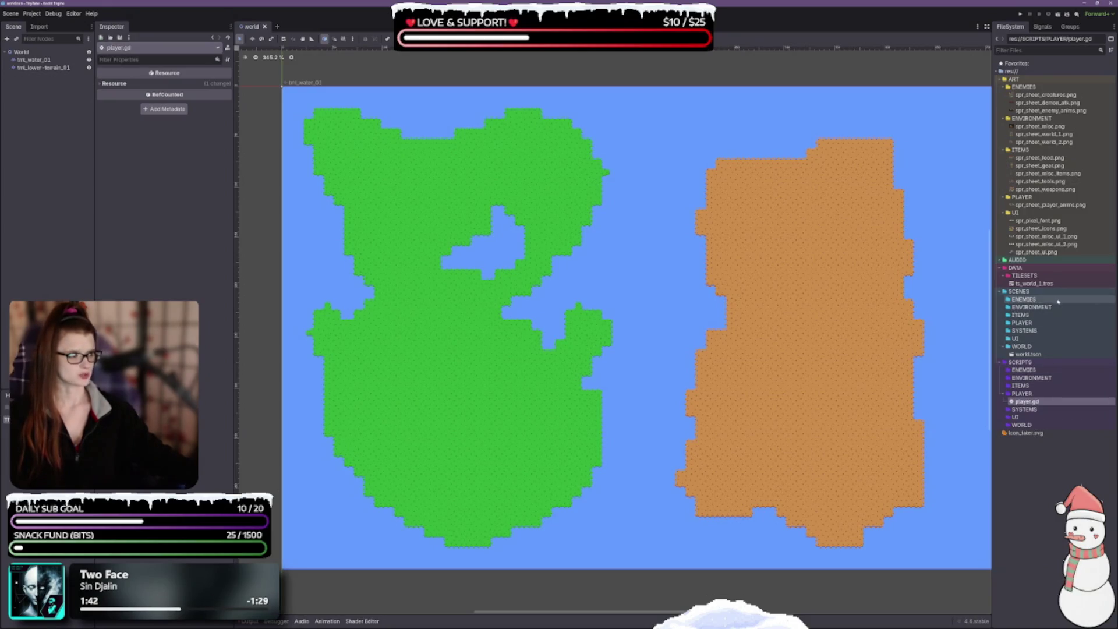
Create a new scene named player in the SCENES/PLAYER folder.
left_click(1023, 323)
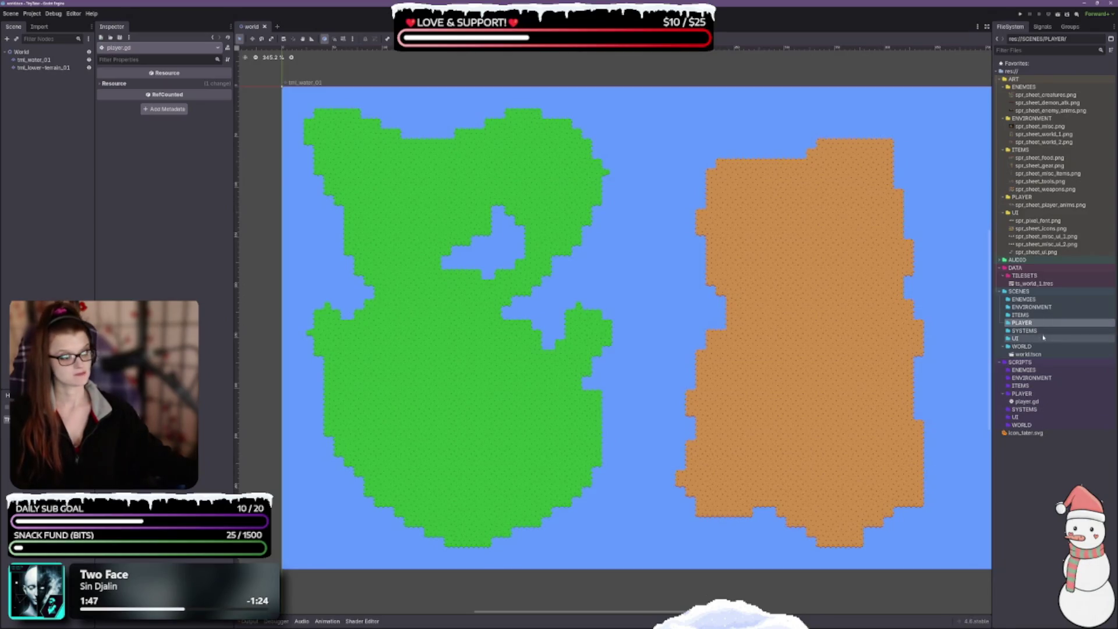
right_click(1035, 323)
mouse_move(1036, 330)
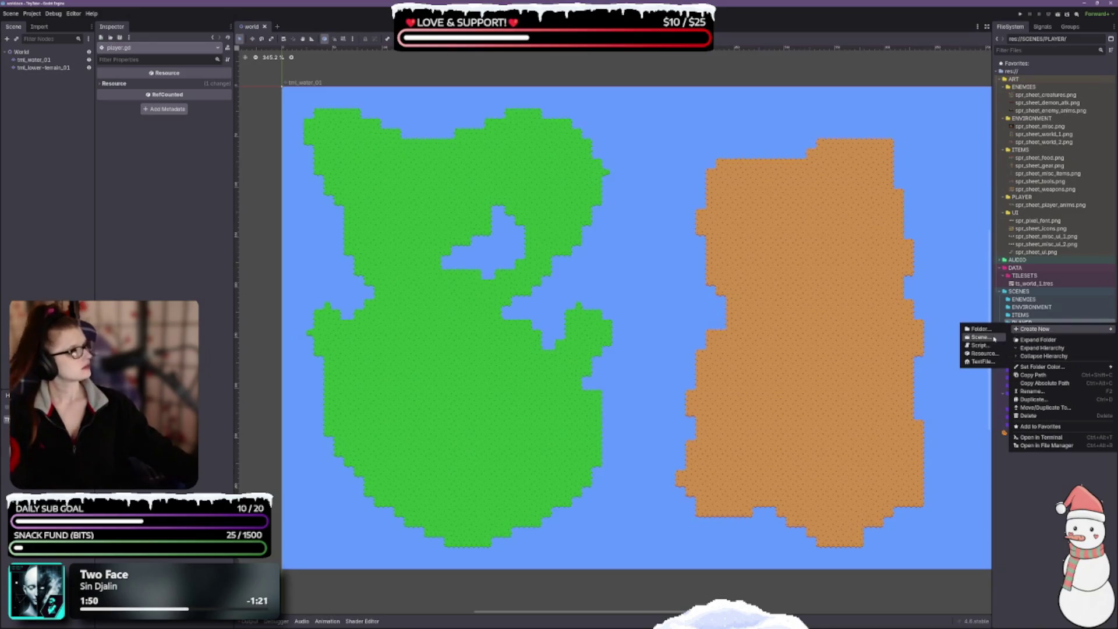
left_click(982, 337)
type("player")
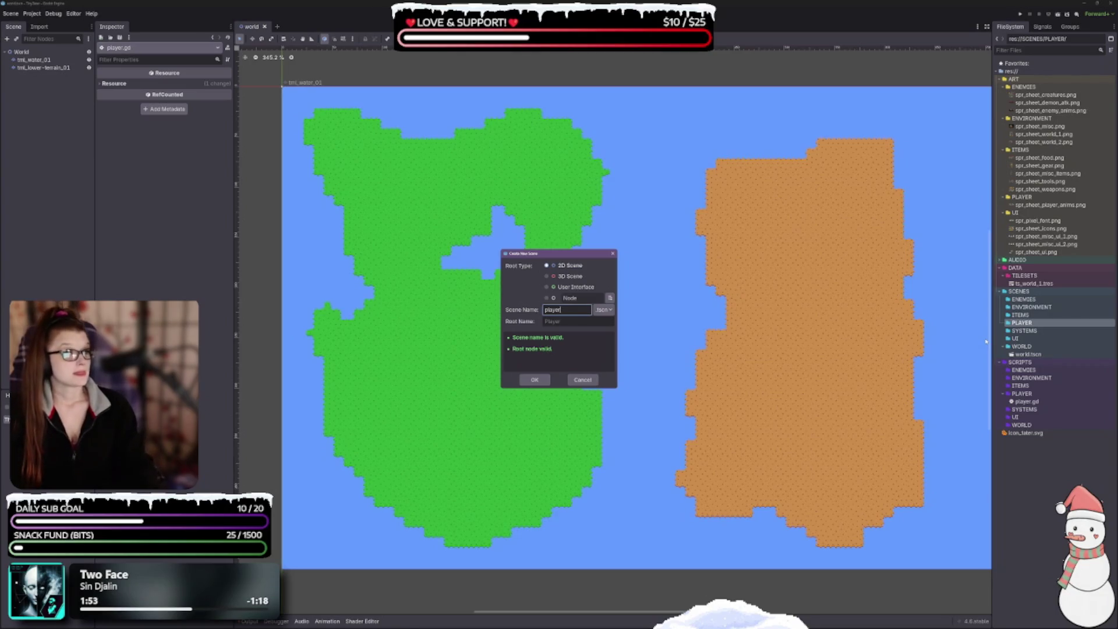
key("Return")
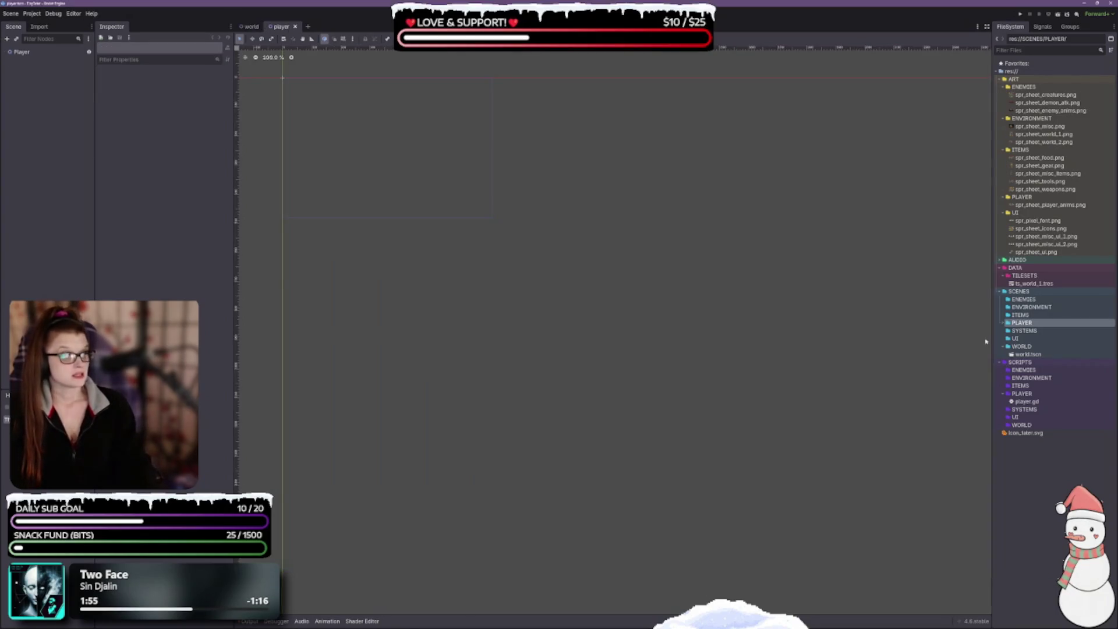
Attach player.gd to the Player root node, save with Ctrl+S and close the scene.
left_click(1034, 403)
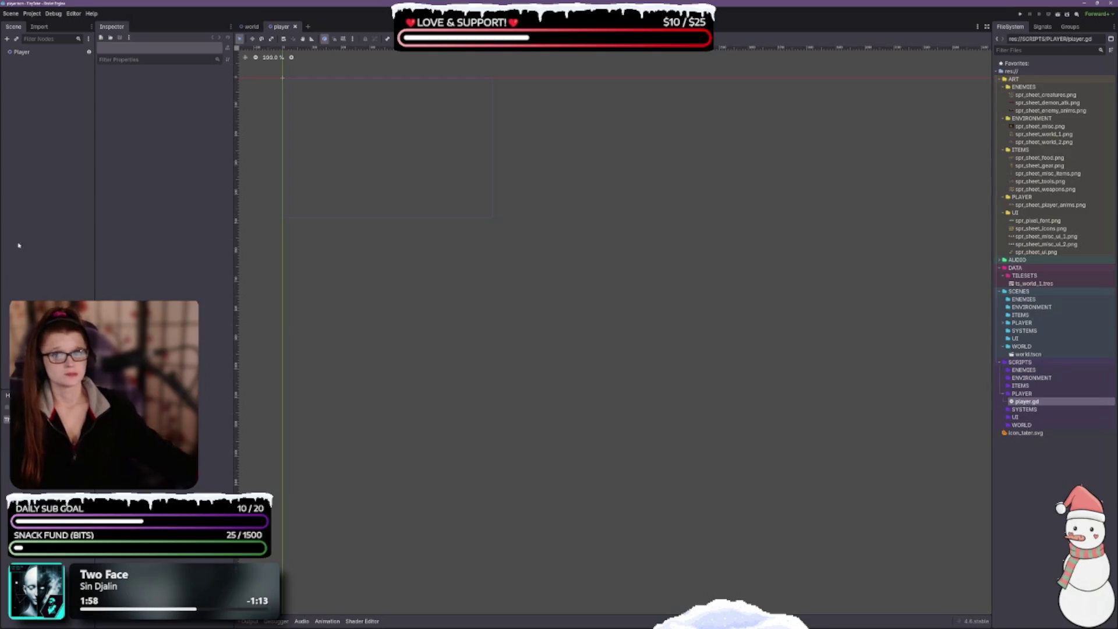
left_click(29, 53)
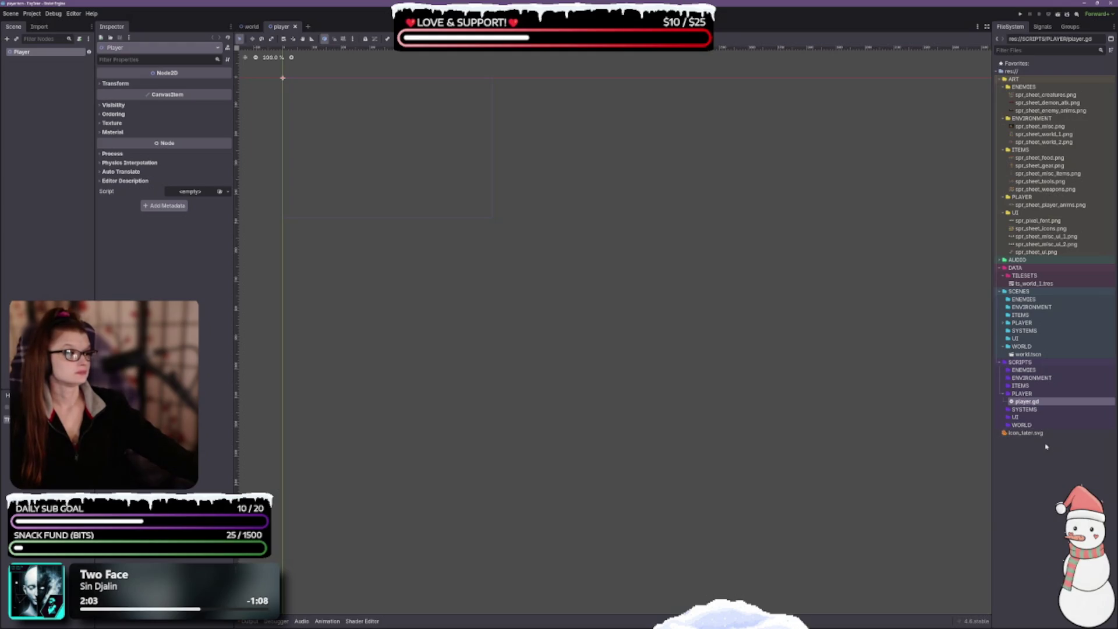
mouse_move(1027, 402)
left_mouse_down()
mouse_move(268, 188)
mouse_move(201, 198)
left_mouse_up()
mouse_move(1037, 403)
left_mouse_down()
mouse_move(399, 272)
mouse_move(195, 204)
mouse_move(197, 192)
left_mouse_up()
key("ctrl+s")
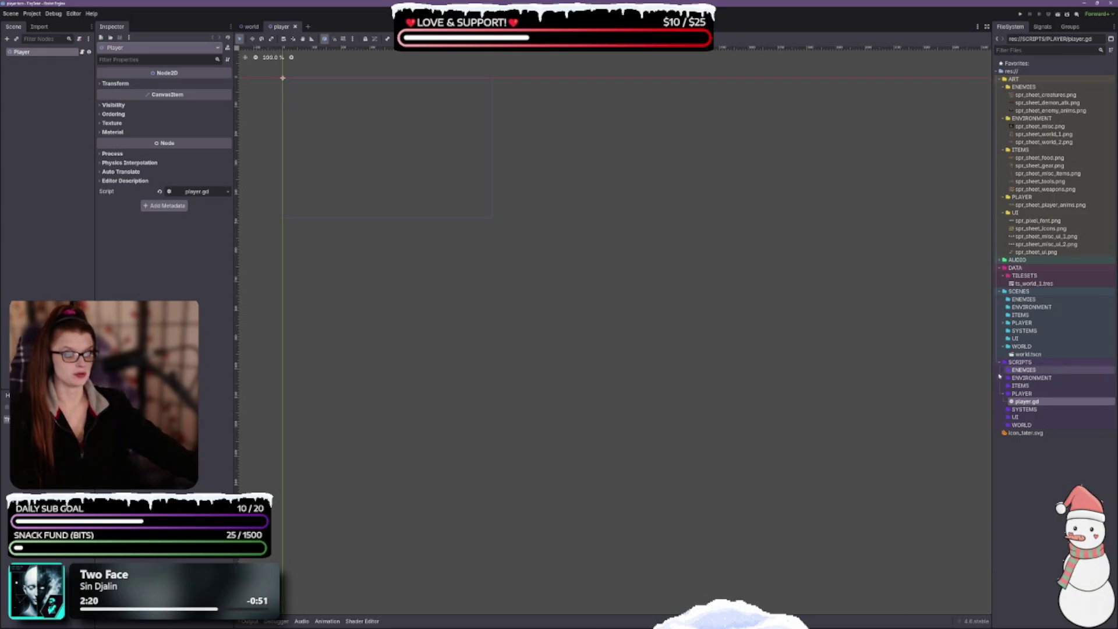
left_click(296, 26)
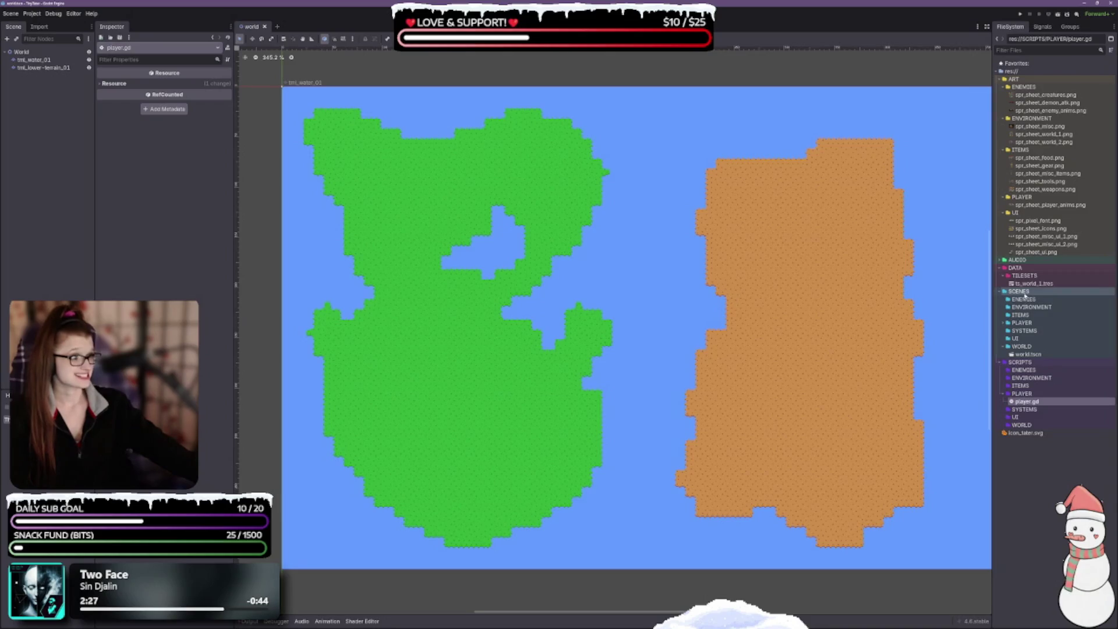
Start a new script in SCENES/ENEMIES and name it enemy.gd.
right_click(1024, 299)
mouse_move(1036, 307)
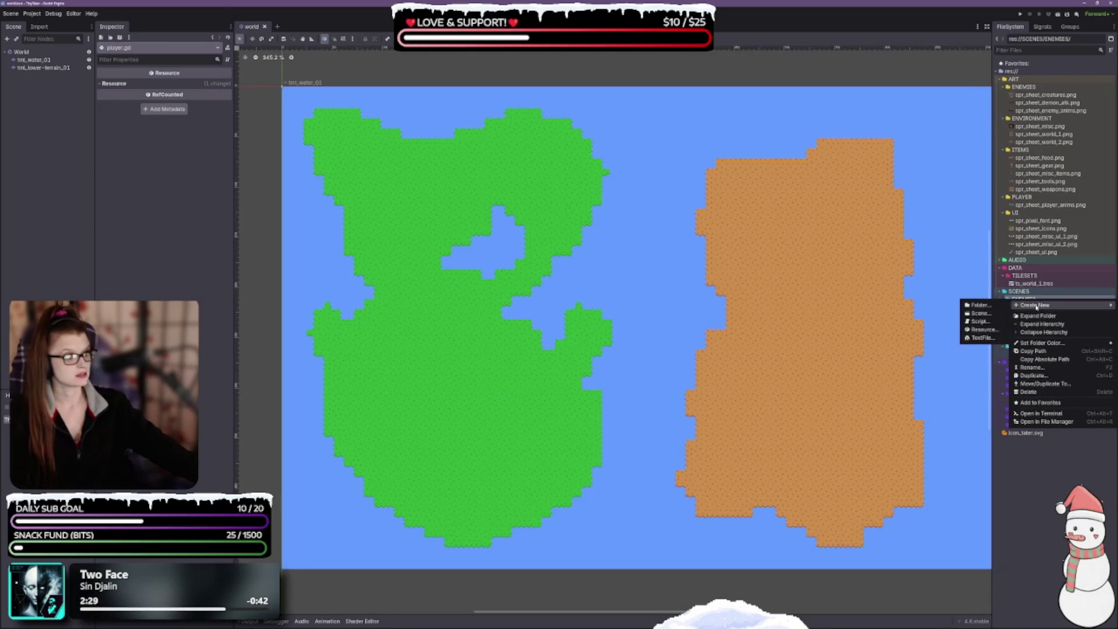
left_click(980, 321)
type("enemy")
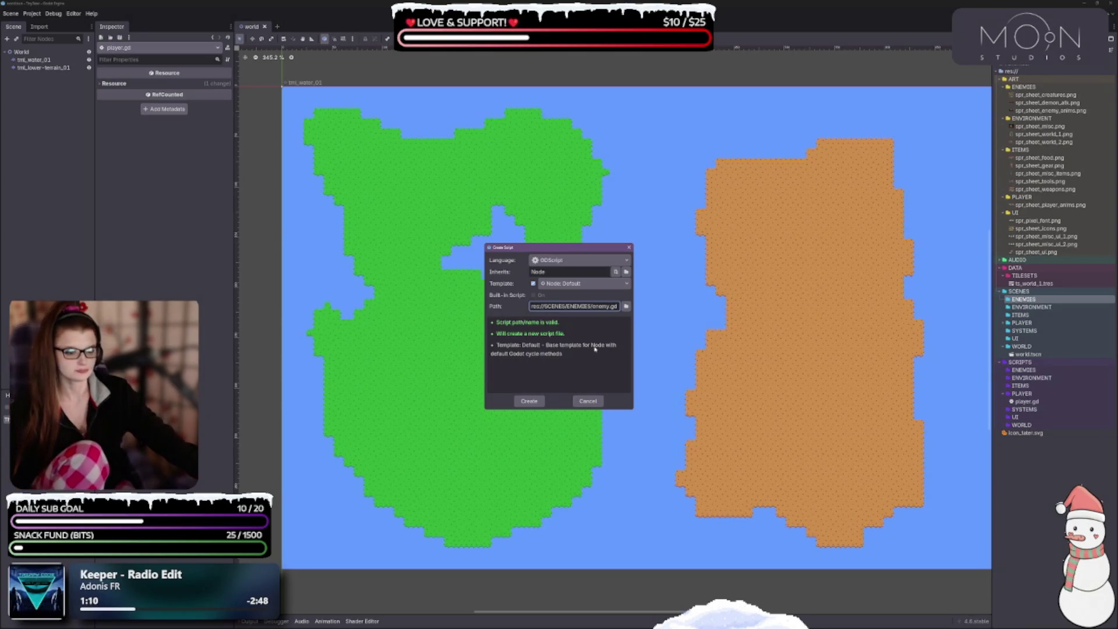
Cancel, create enemy.gd in SCRIPTS/ENEMIES instead, then reselect the SCENES/ENEMIES folder.
left_click(592, 401)
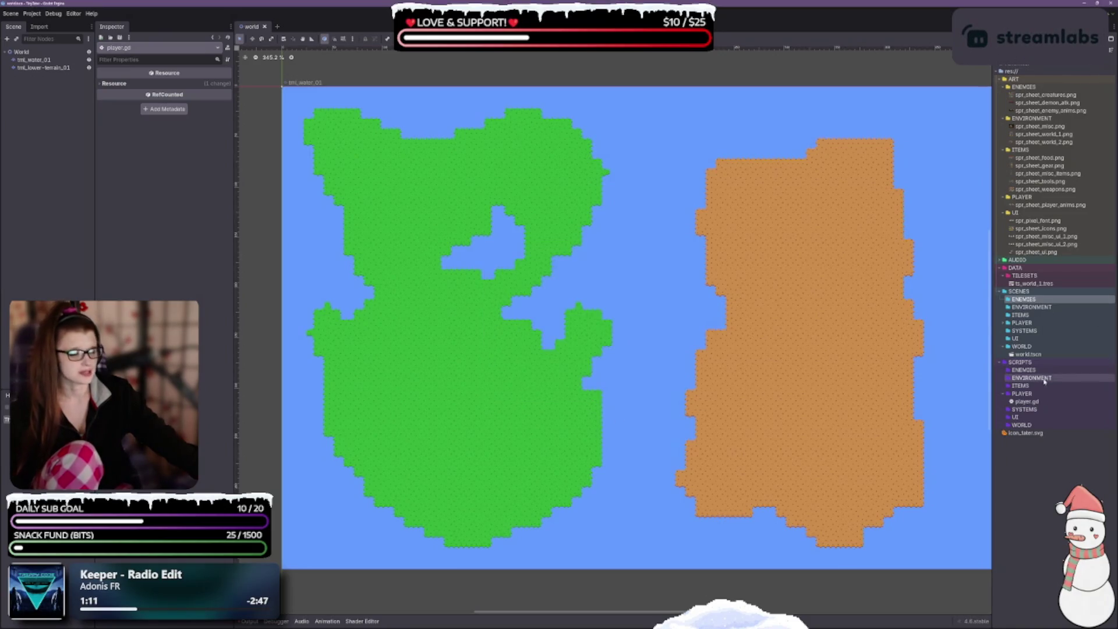
right_click(1012, 371)
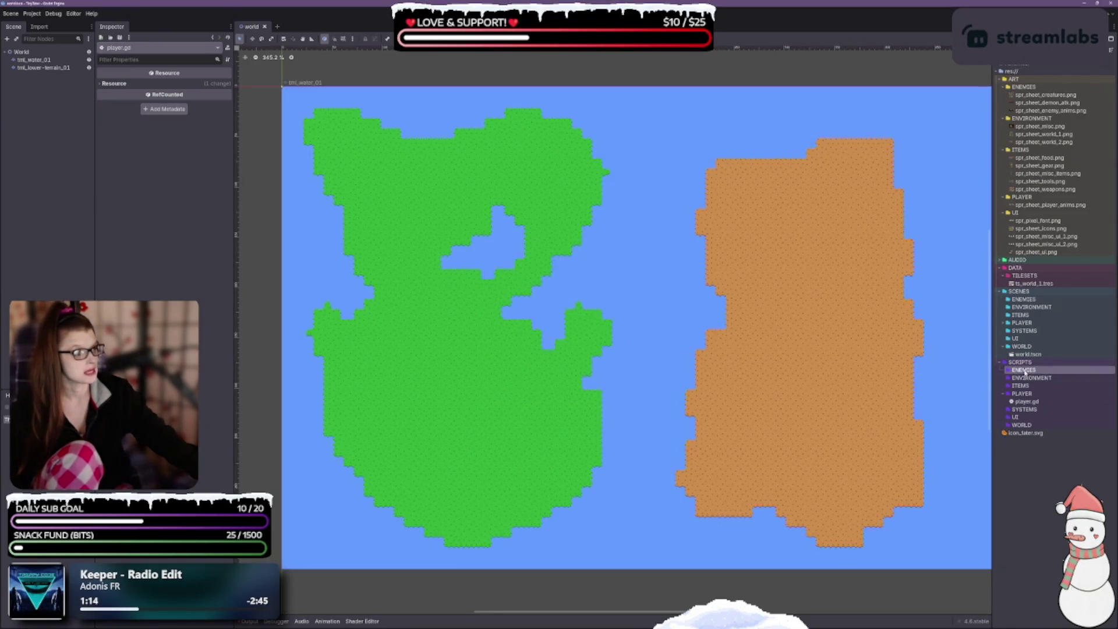
mouse_move(1031, 378)
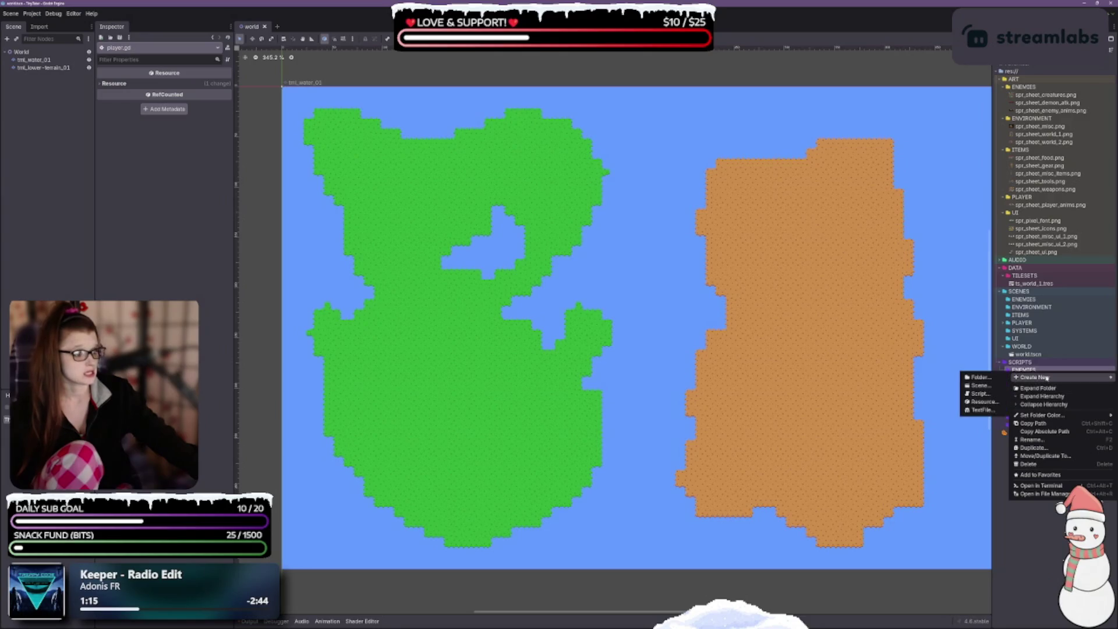
left_click(989, 394)
type("enemy.g")
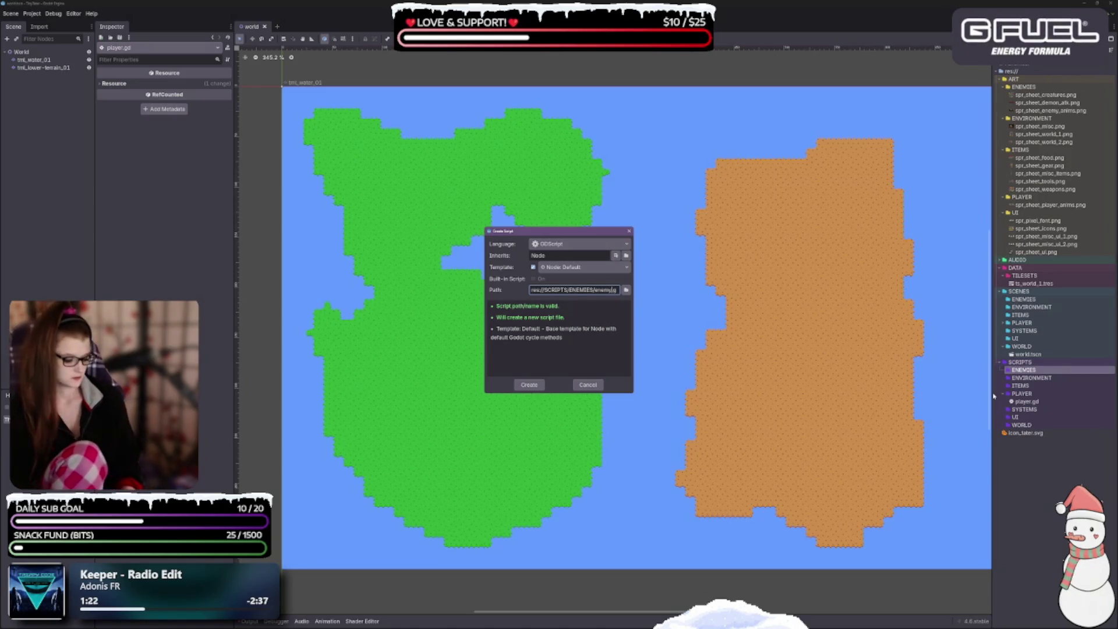
key("Return")
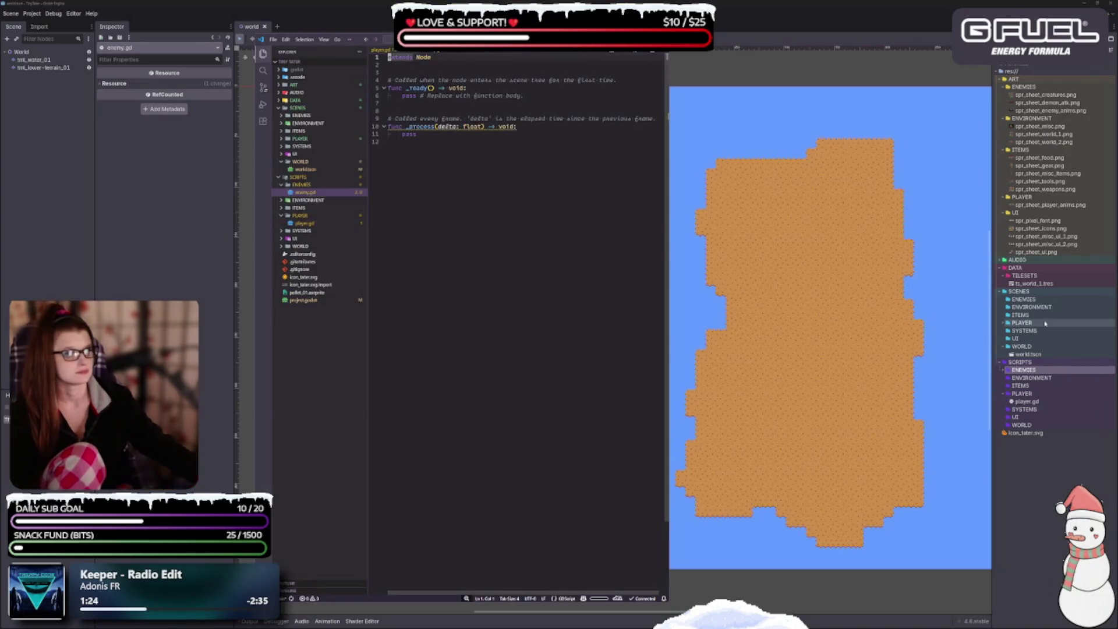
left_click(708, 104)
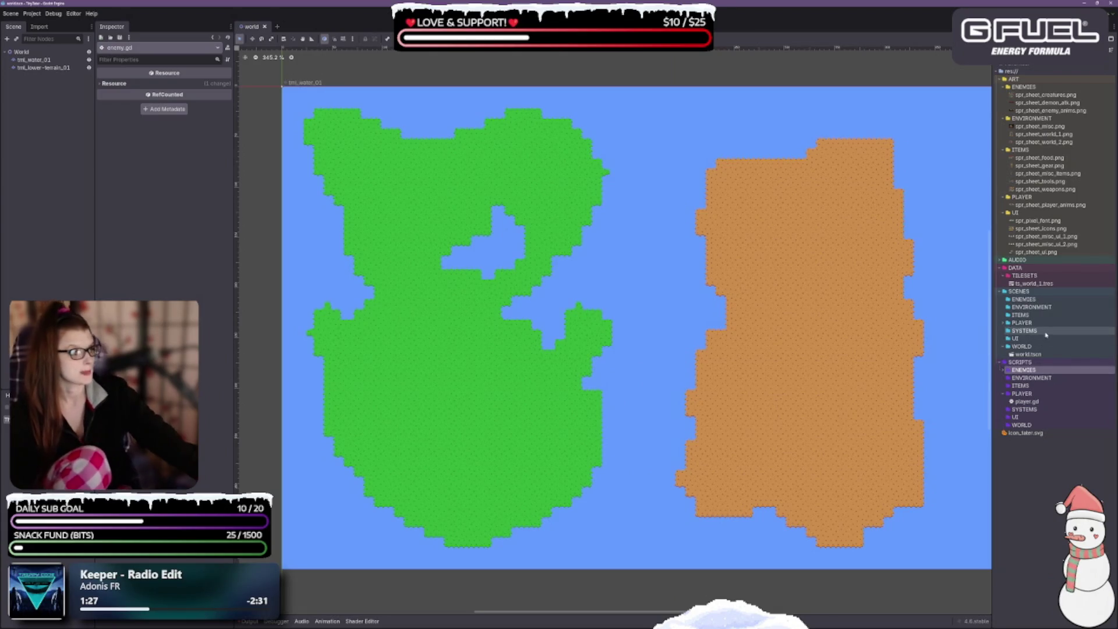
left_click(1031, 301)
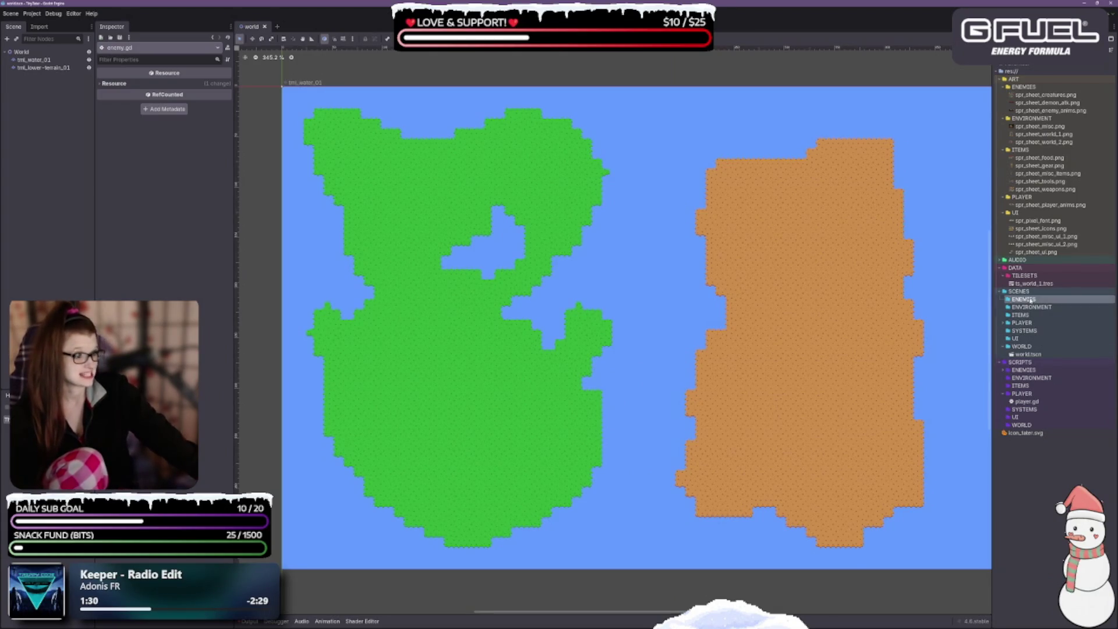
Create a new scene named enemy_base in the SCENES/ENEMIES folder.
right_click(1031, 301)
mouse_move(1035, 306)
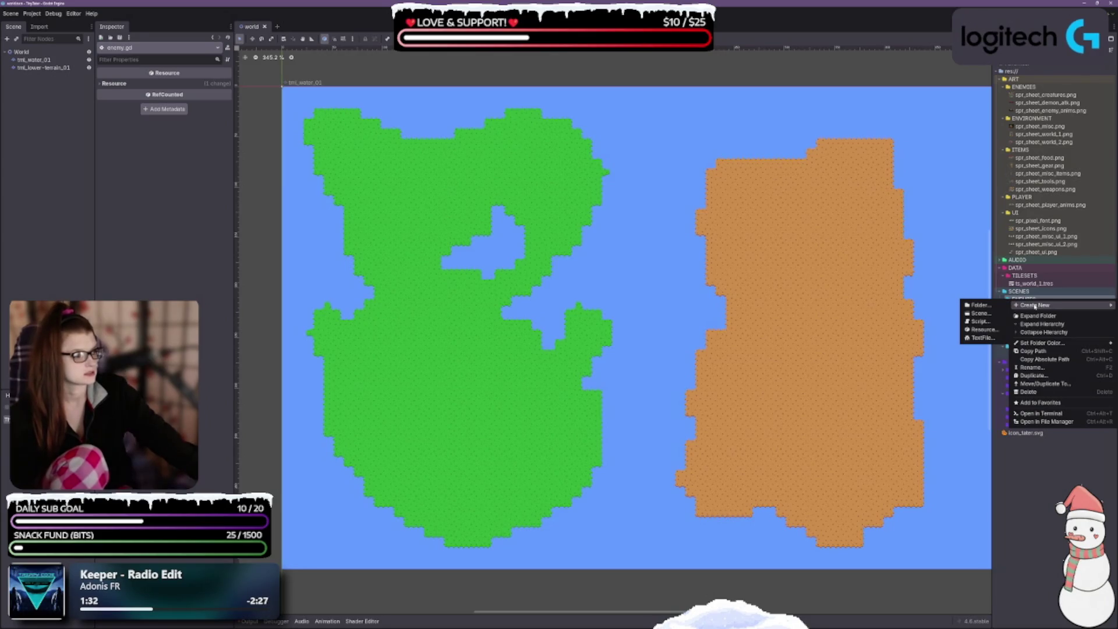
left_click(982, 314)
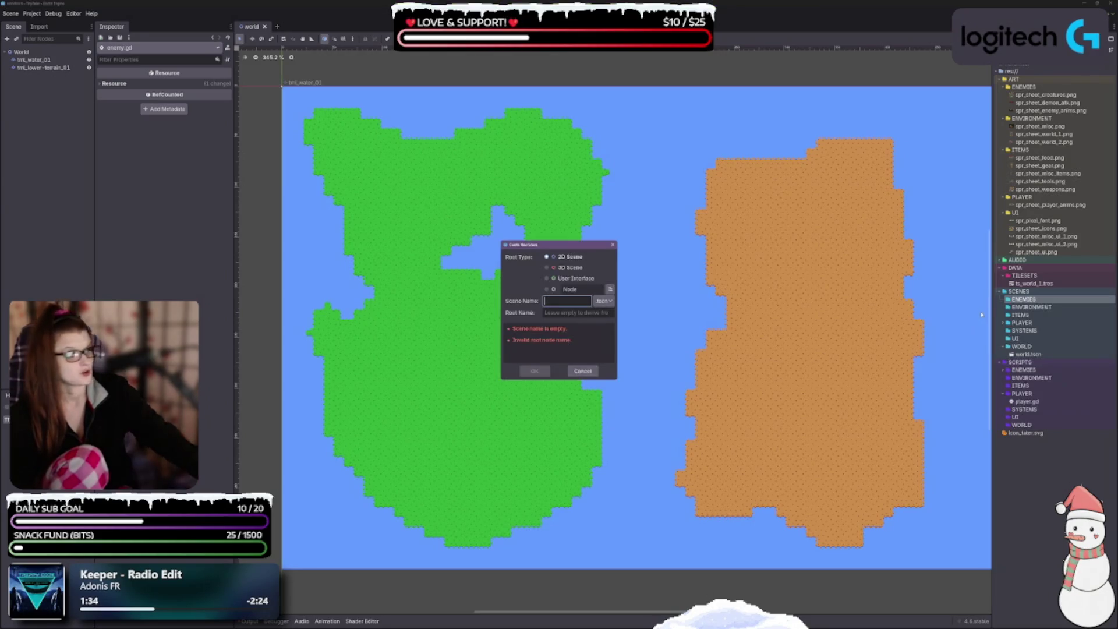
type("enemy")
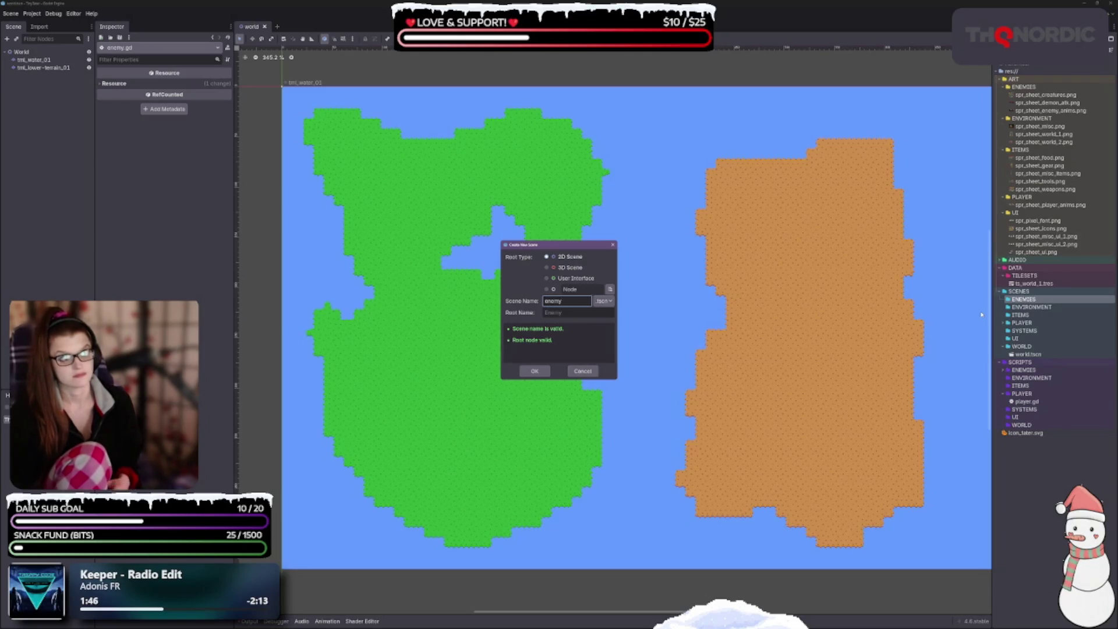
type("_base")
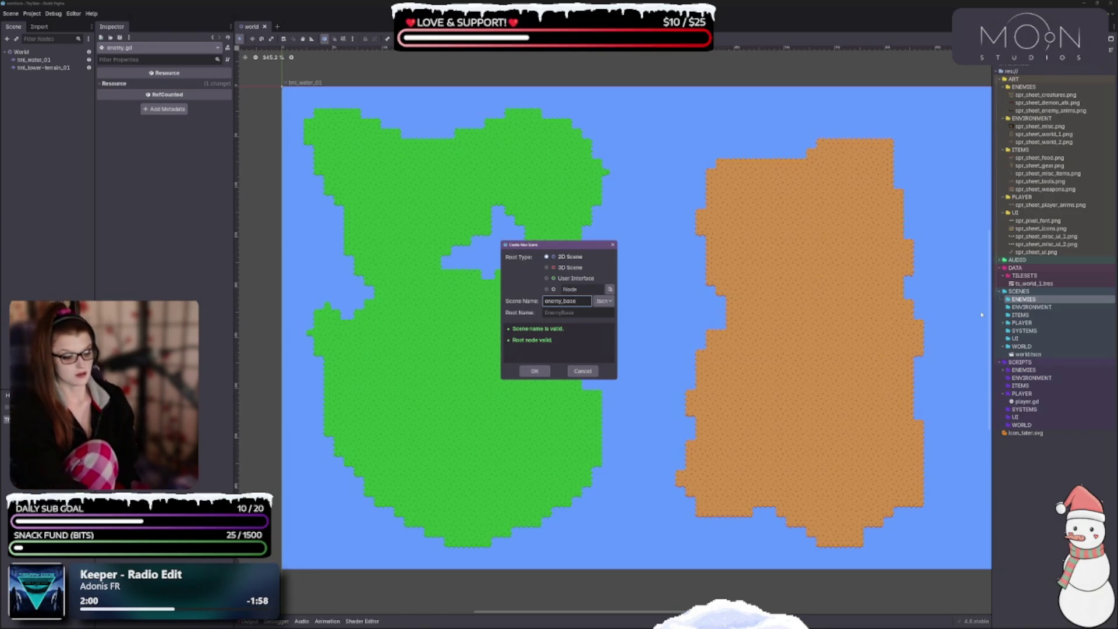
key("Return")
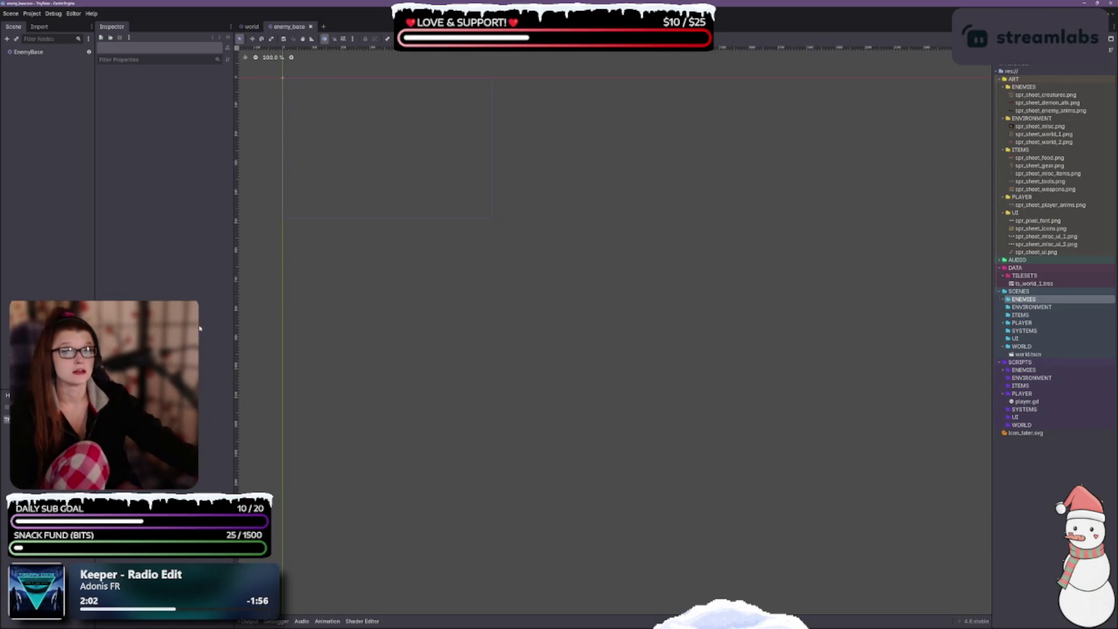
Attach enemy.gd from SCRIPTS/ENEMIES to the EnemyBase root's Script field and save the scene.
left_click(32, 52)
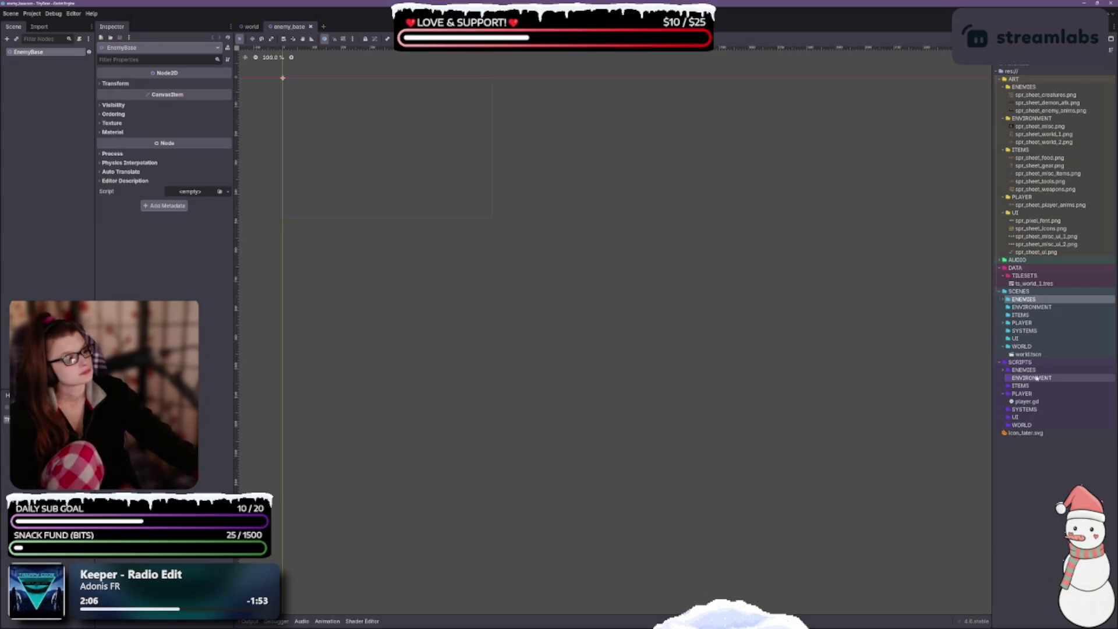
left_click(1003, 370)
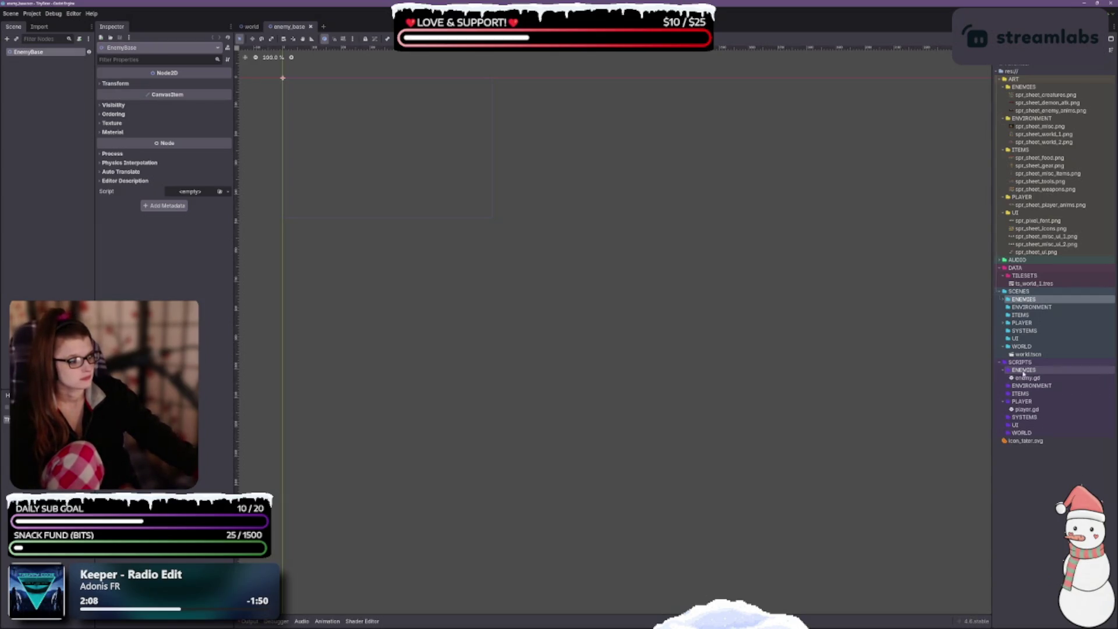
left_click(1030, 379)
mouse_move(1030, 379)
left_mouse_down()
mouse_move(312, 313)
mouse_move(193, 191)
left_mouse_up()
key("ctrl+s")
left_click(32, 52)
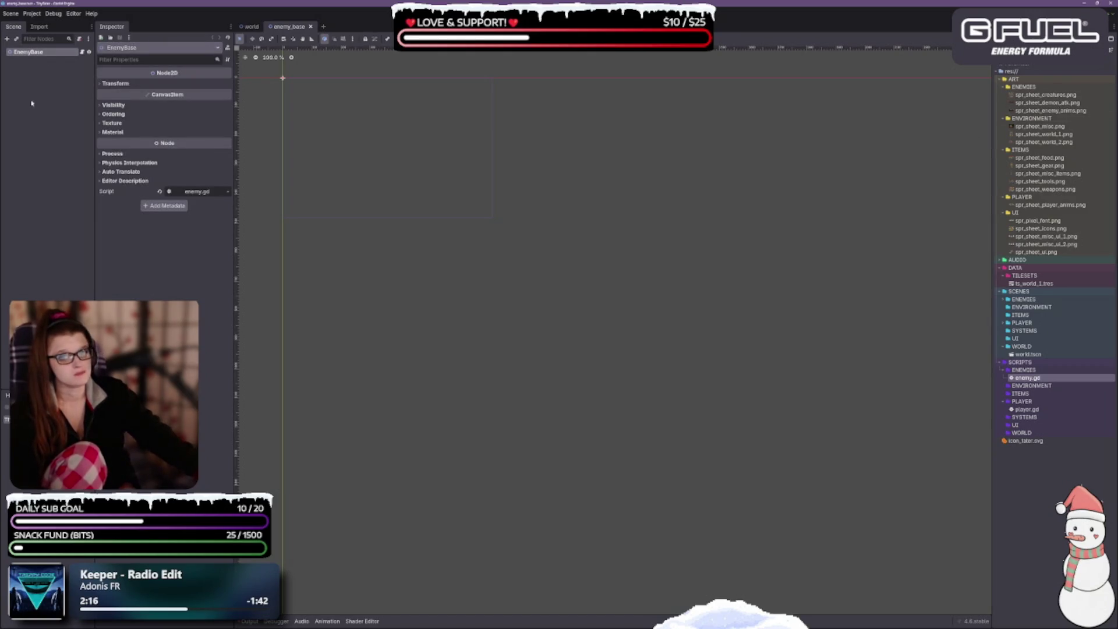
left_click_drag(447, 258, 512, 409)
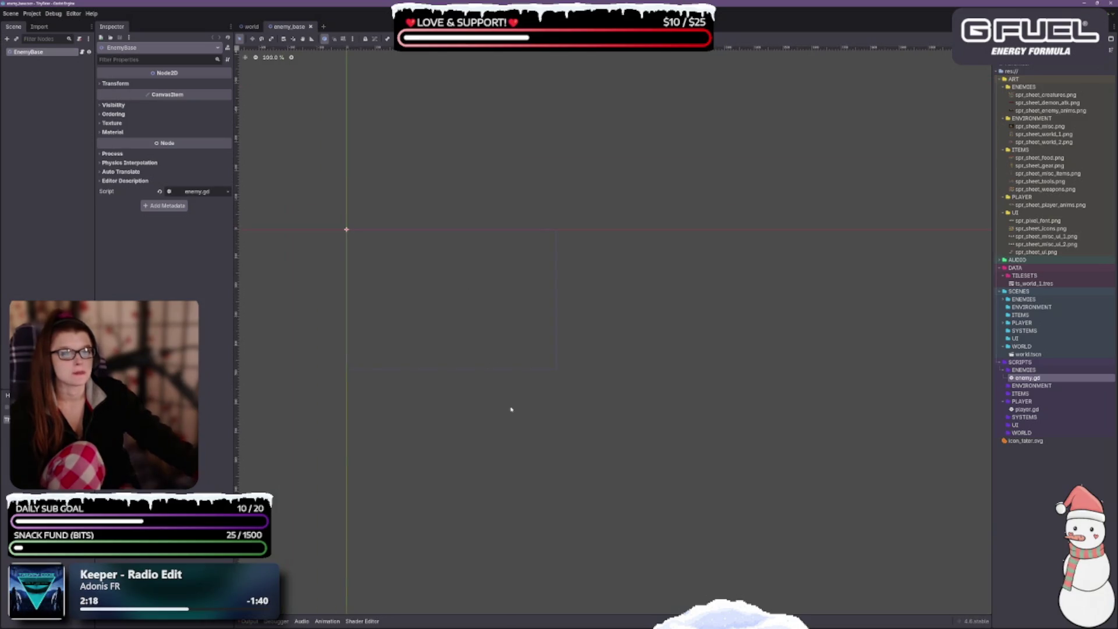
Add a CharacterBody2D child under EnemyBase, found by searching 'chara', and save the scene.
right_click(27, 54)
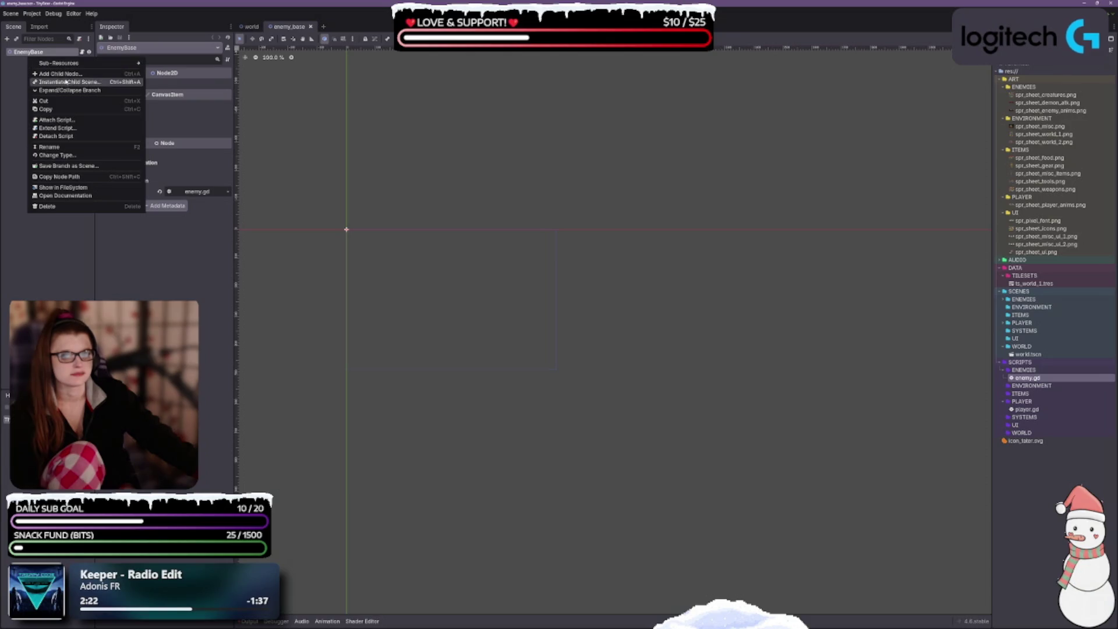
left_click(64, 74)
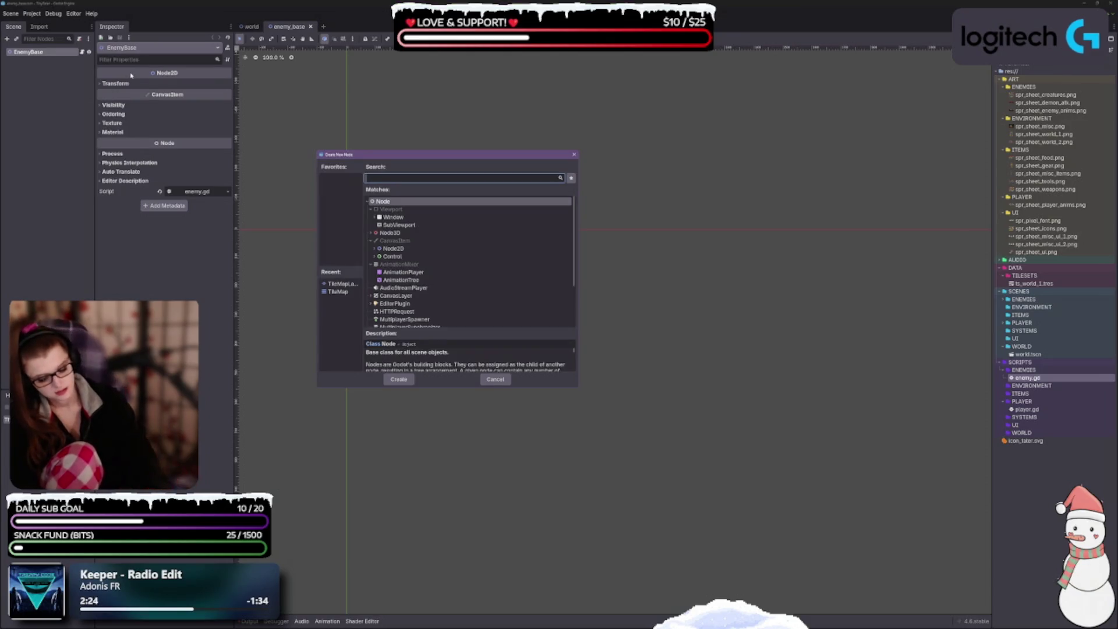
type("chara")
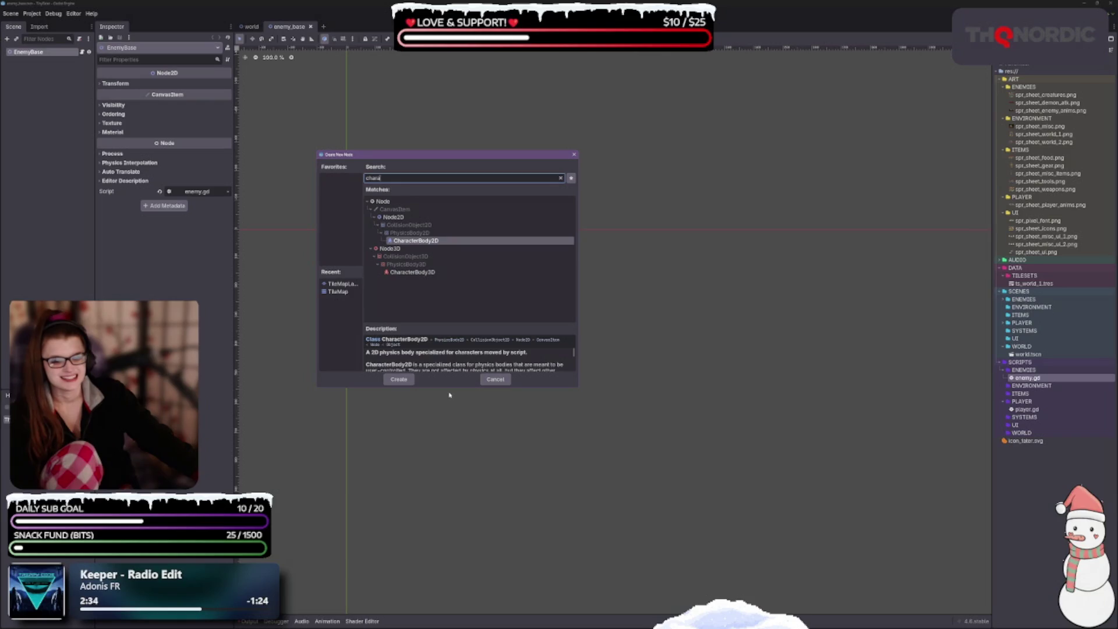
left_click_drag(445, 387, 454, 424)
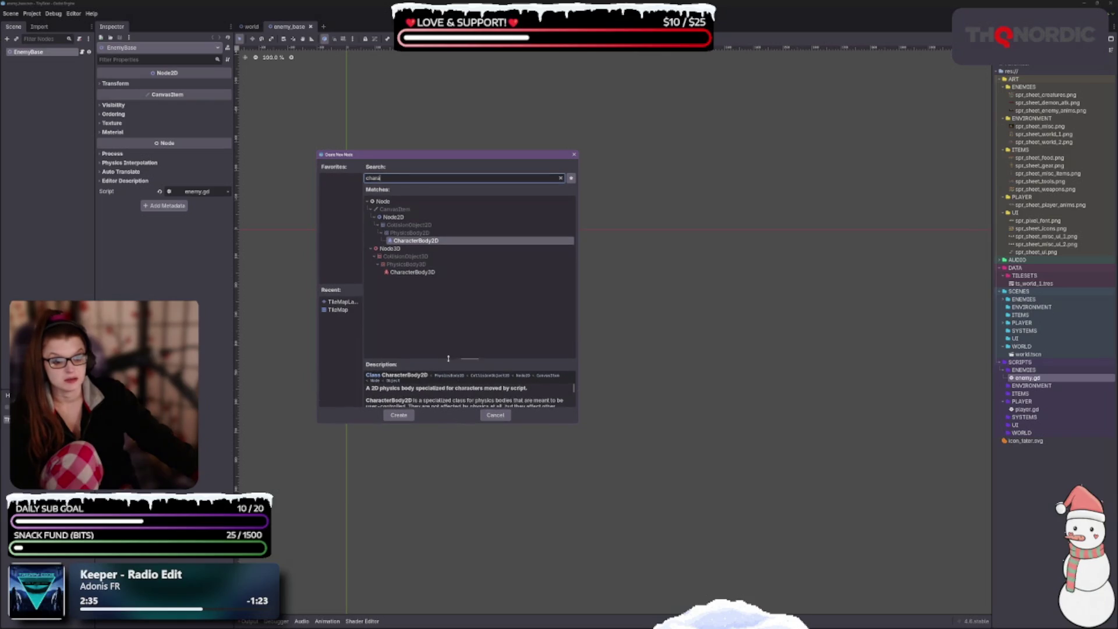
left_click_drag(448, 358, 441, 314)
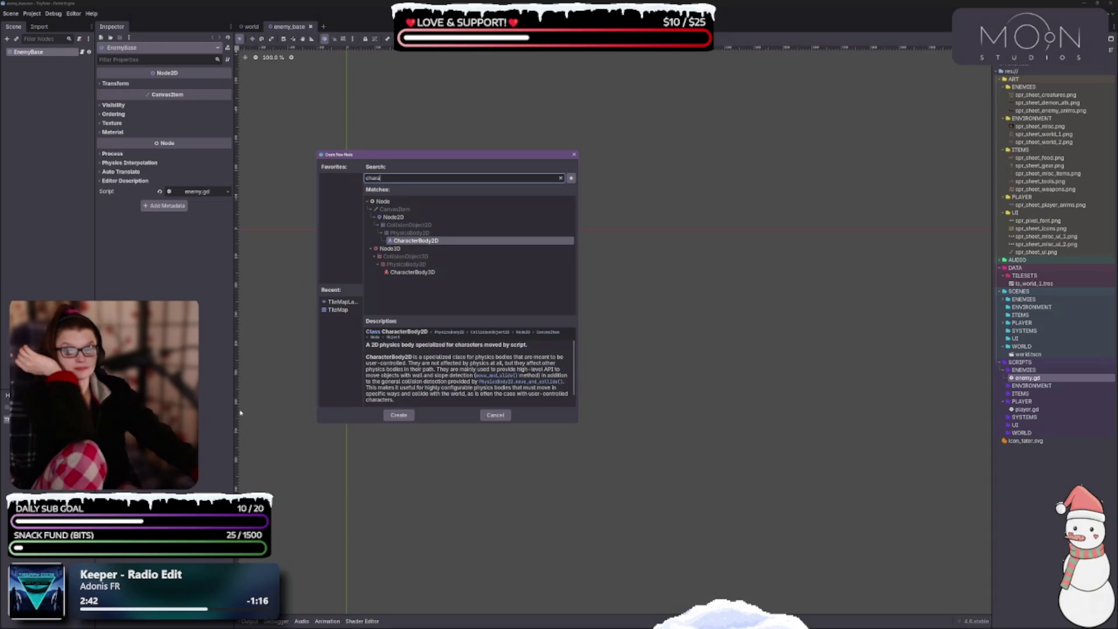
double_click(424, 242)
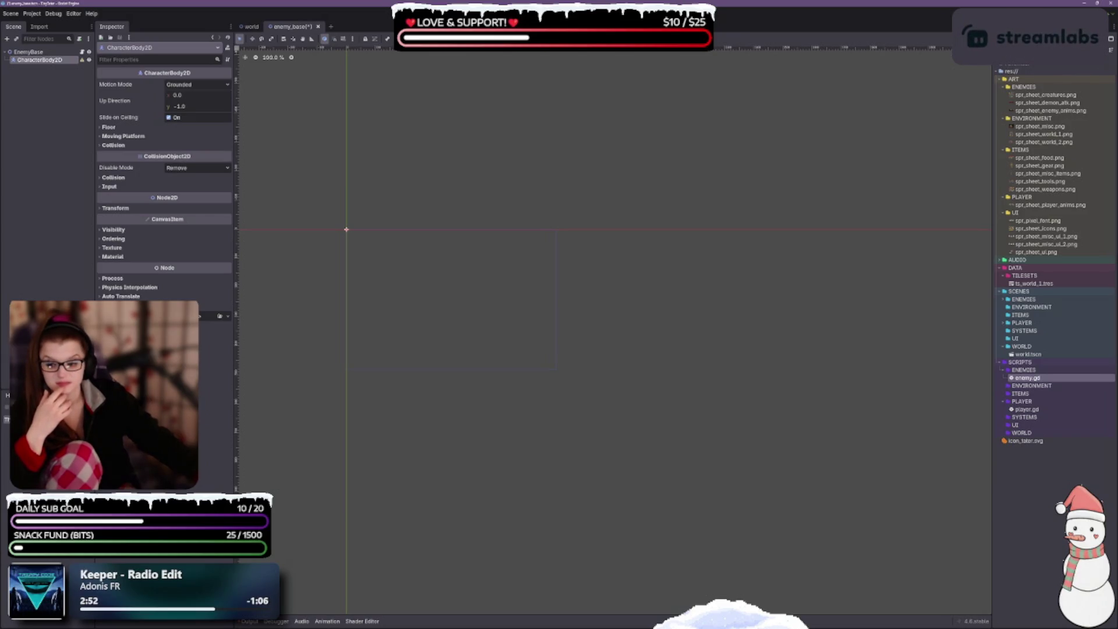
key("ctrl+s")
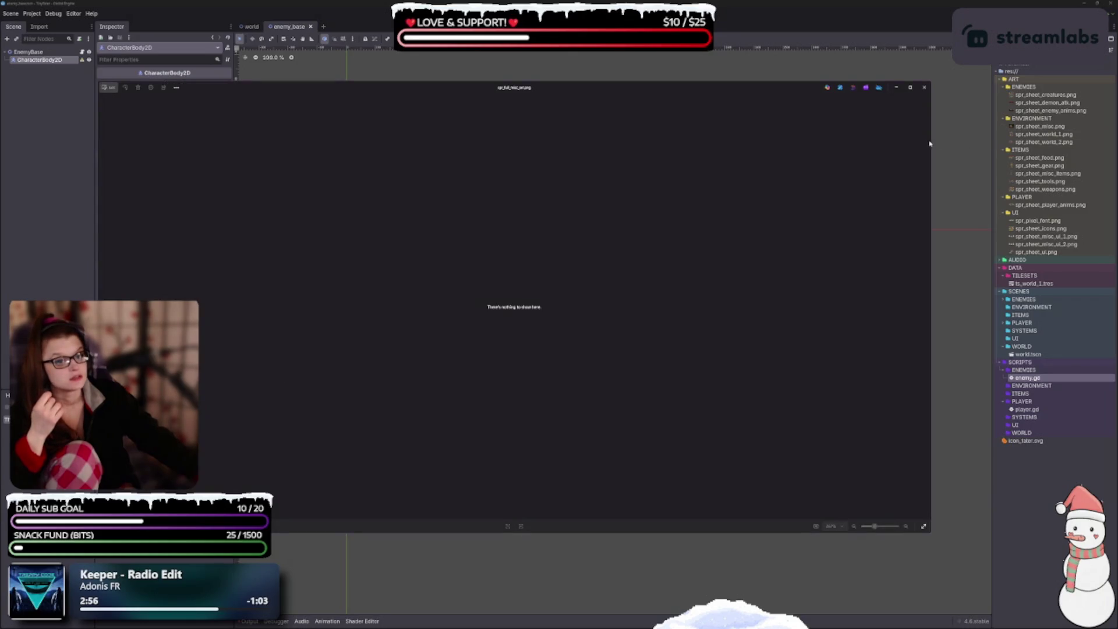
Close the empty Windows Photos viewer window.
left_click(924, 88)
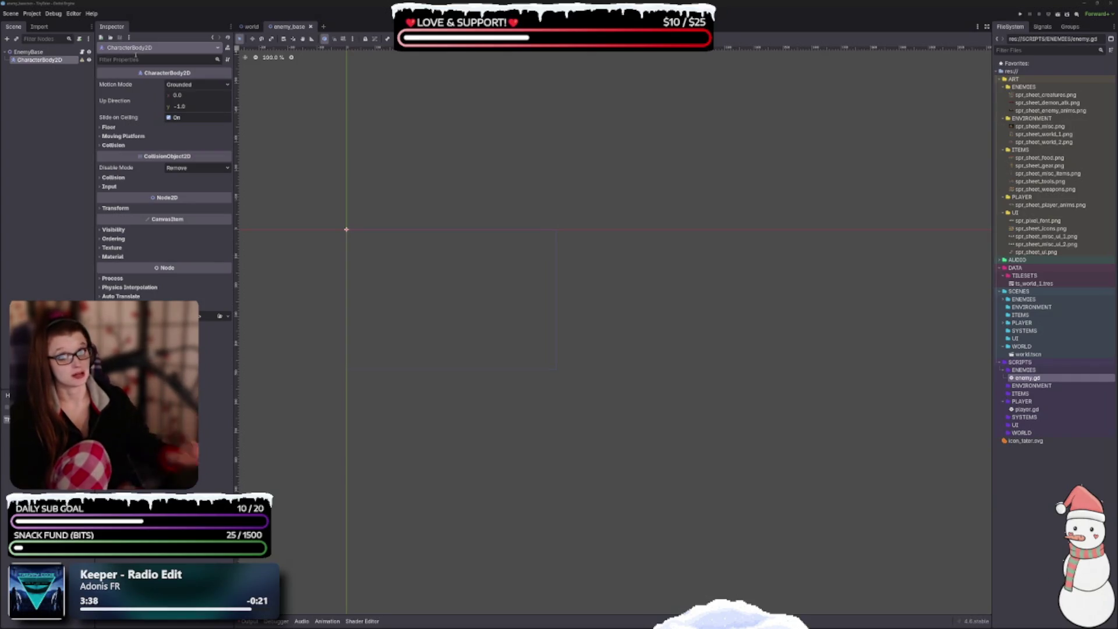
Switch to the reference ARPG project's editor showing the pause_menu scene.
scroll(373, 262, "down", 1)
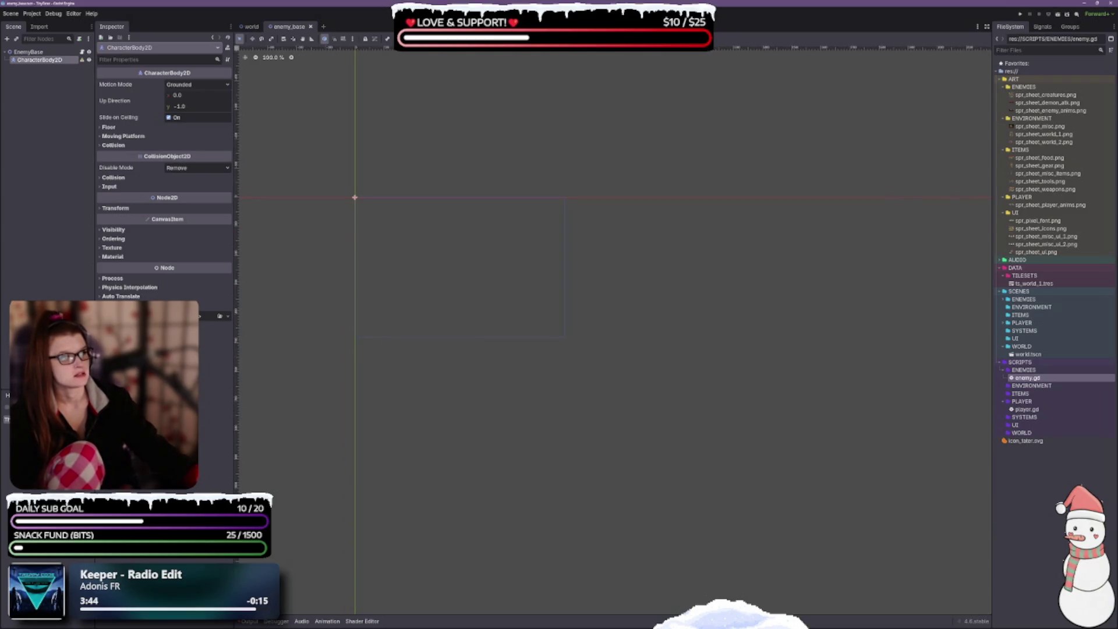
key("ctrl+a")
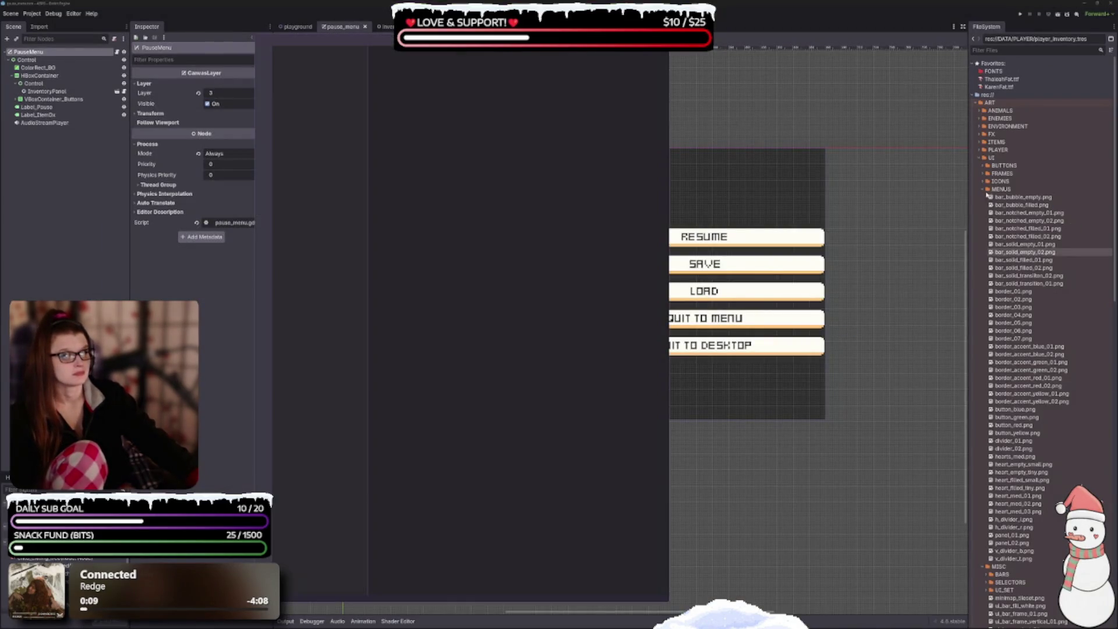
Open the reference slime.tscn from SCENES/ENEMIES and inspect its Slime root node.
left_click(985, 191)
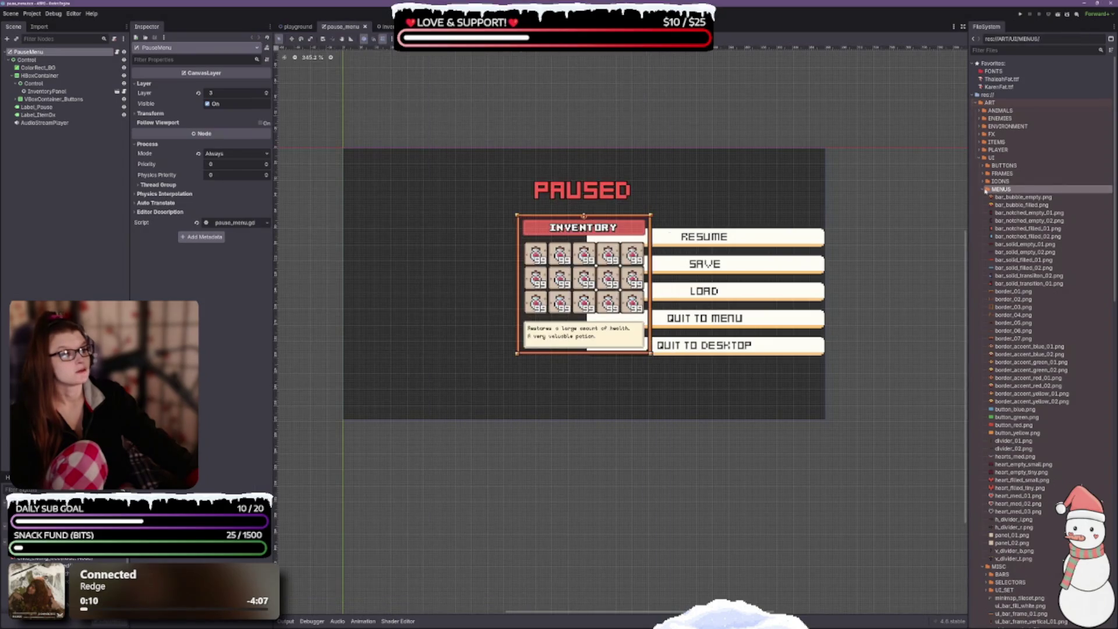
left_click(984, 191)
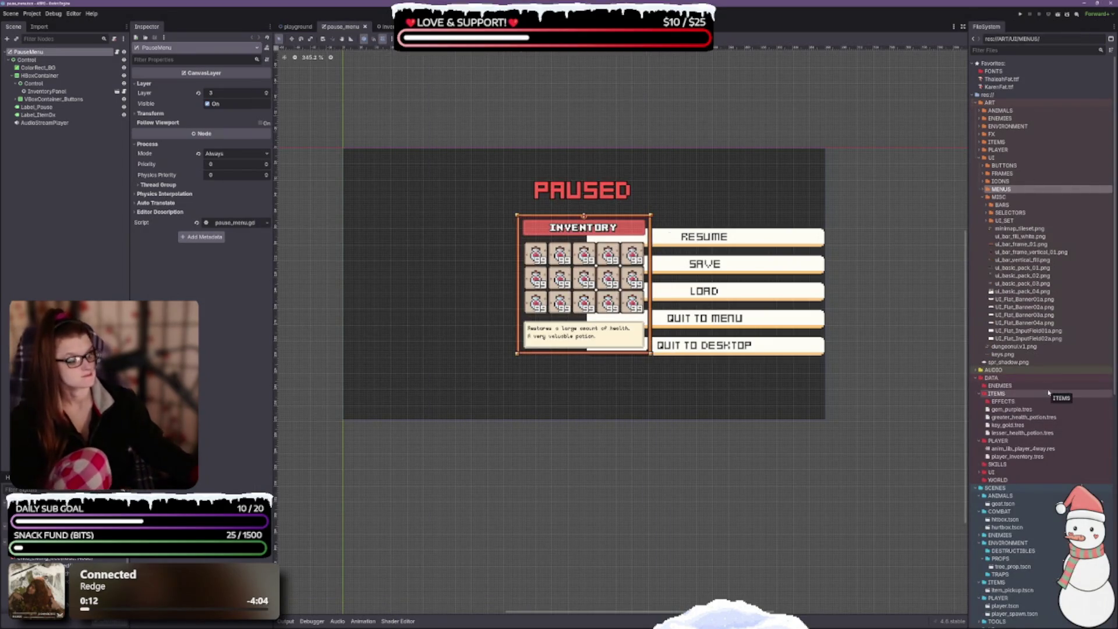
scroll(1052, 325, "down", 5)
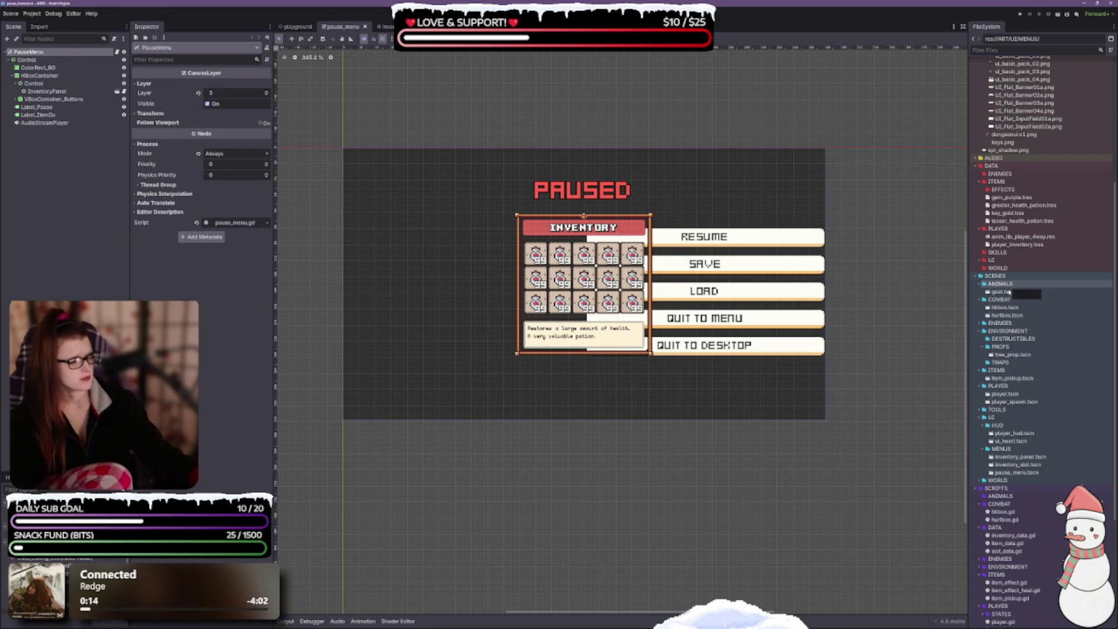
left_click(982, 324)
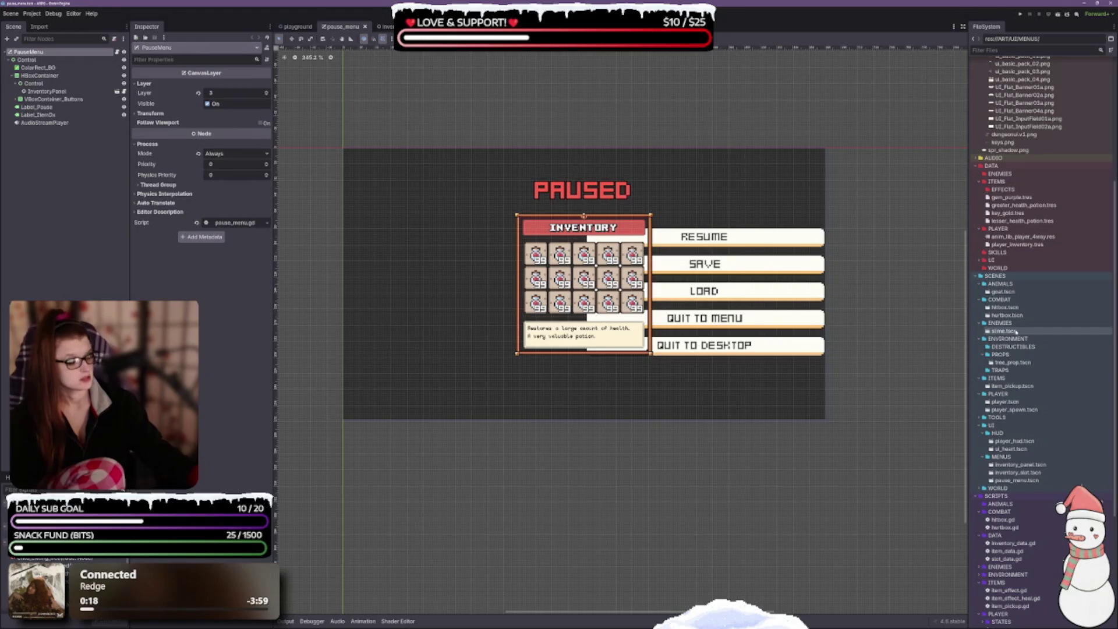
double_click(1016, 332)
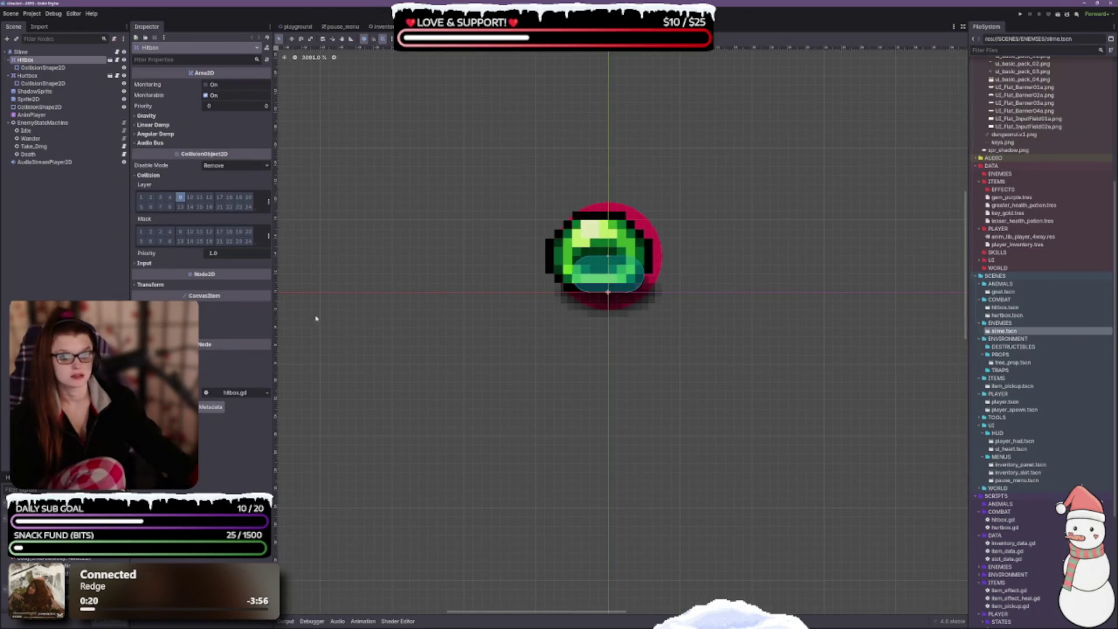
left_click(20, 52)
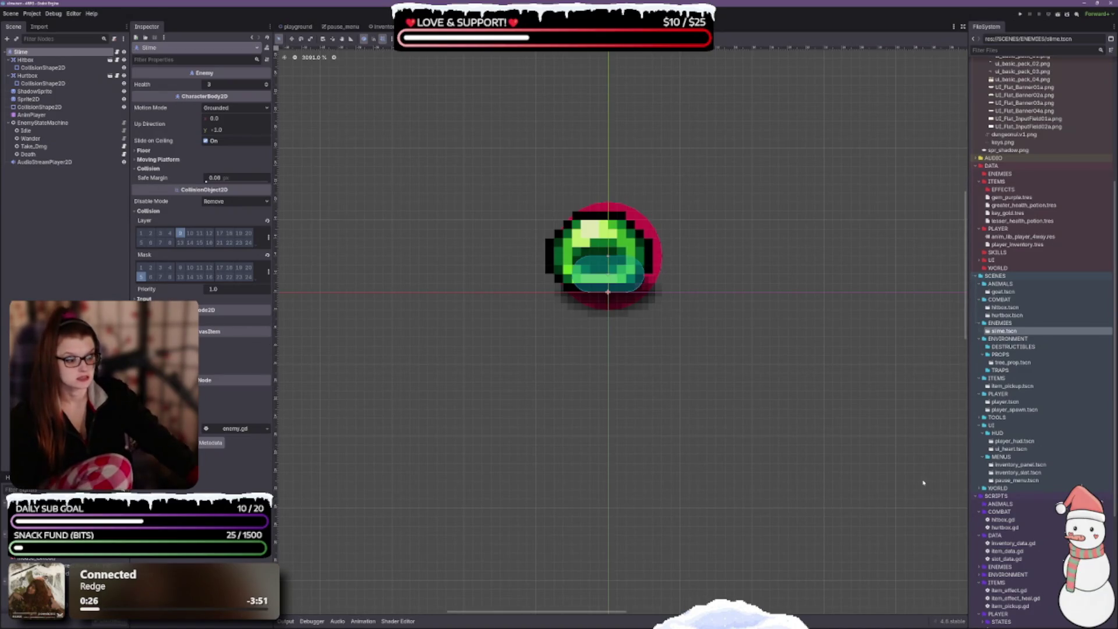
Open the slime's enemy.gd script from SCRIPTS/ENEMIES.
scroll(1012, 475, "down", 5)
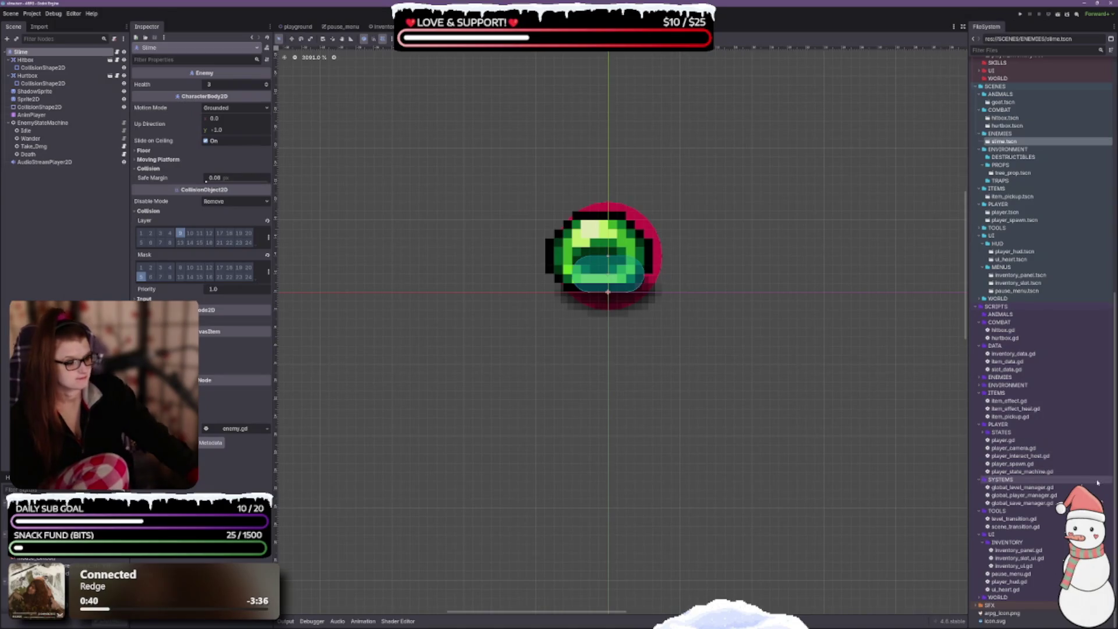
left_click(979, 377)
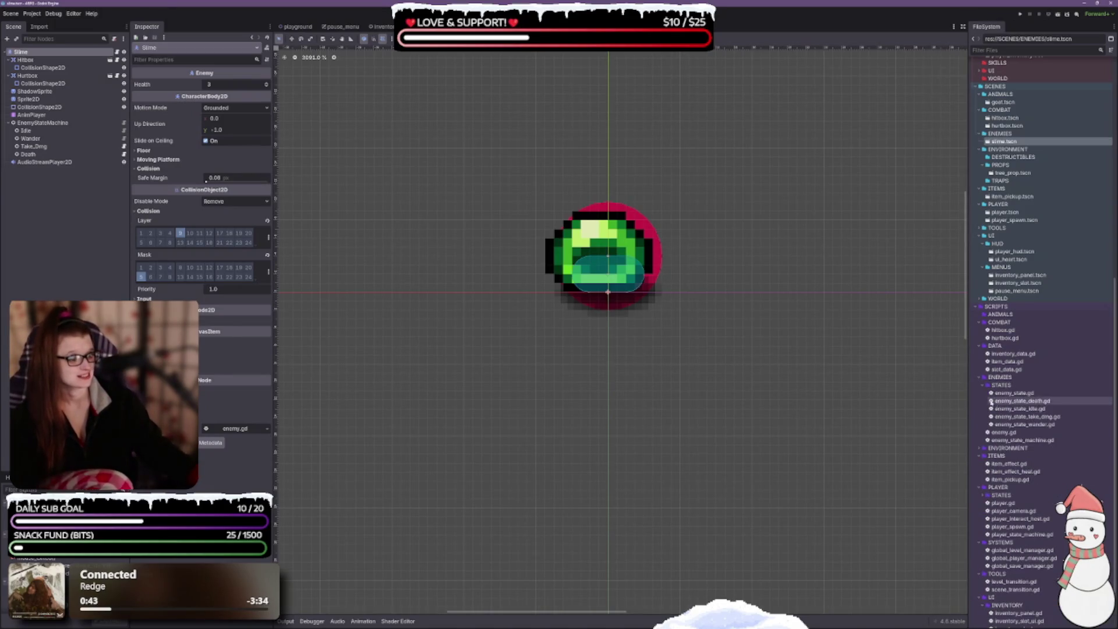
left_click(1014, 432)
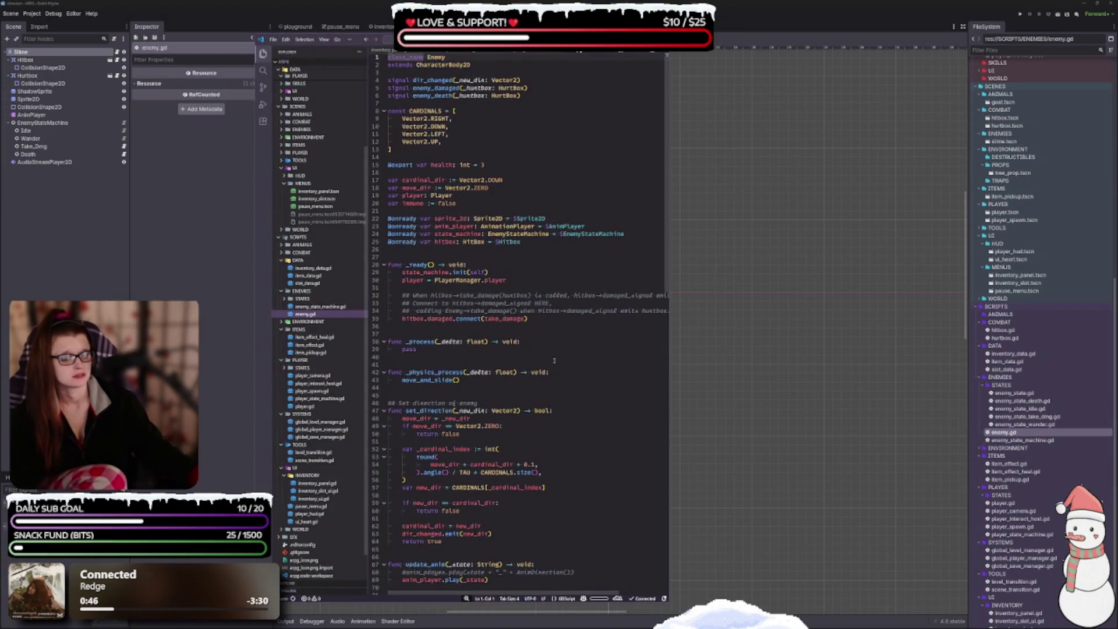
Widen the VS Code window to read enemy.gd, then close it.
left_click_drag(668, 345, 775, 341)
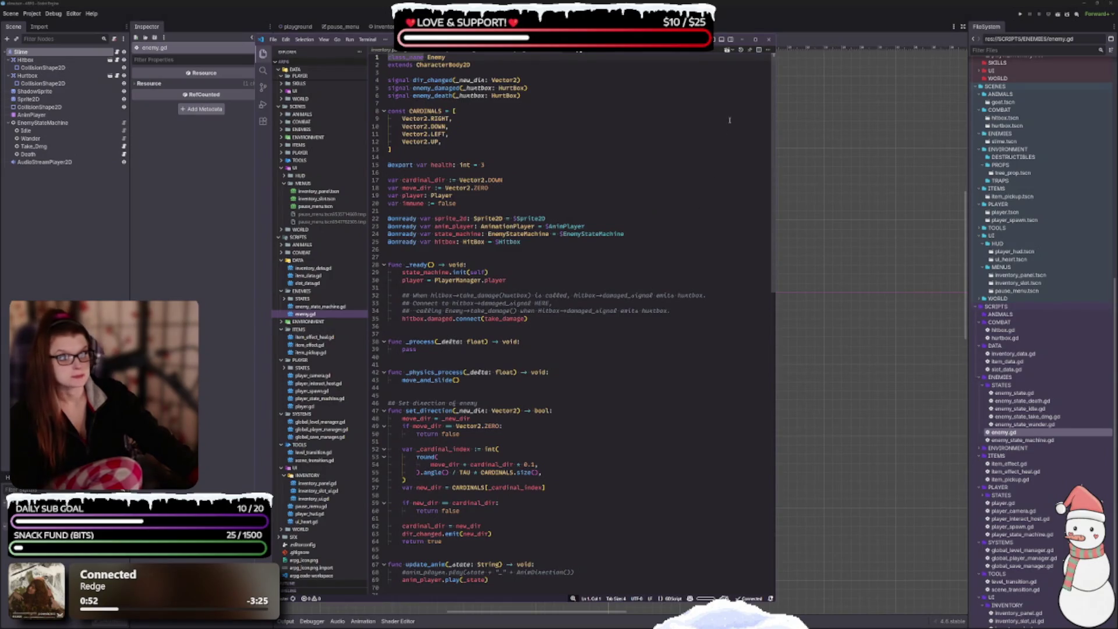
left_click(769, 39)
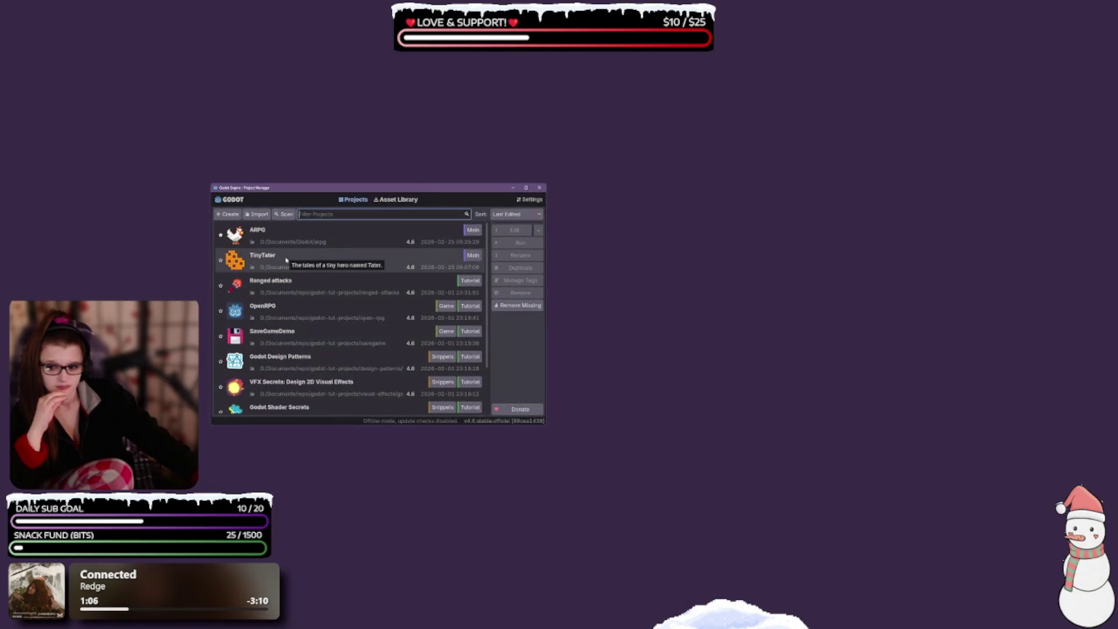
Open the TinyTater project and inspect which tileset, ts_world_1.tres, references the missing image.
double_click(286, 260)
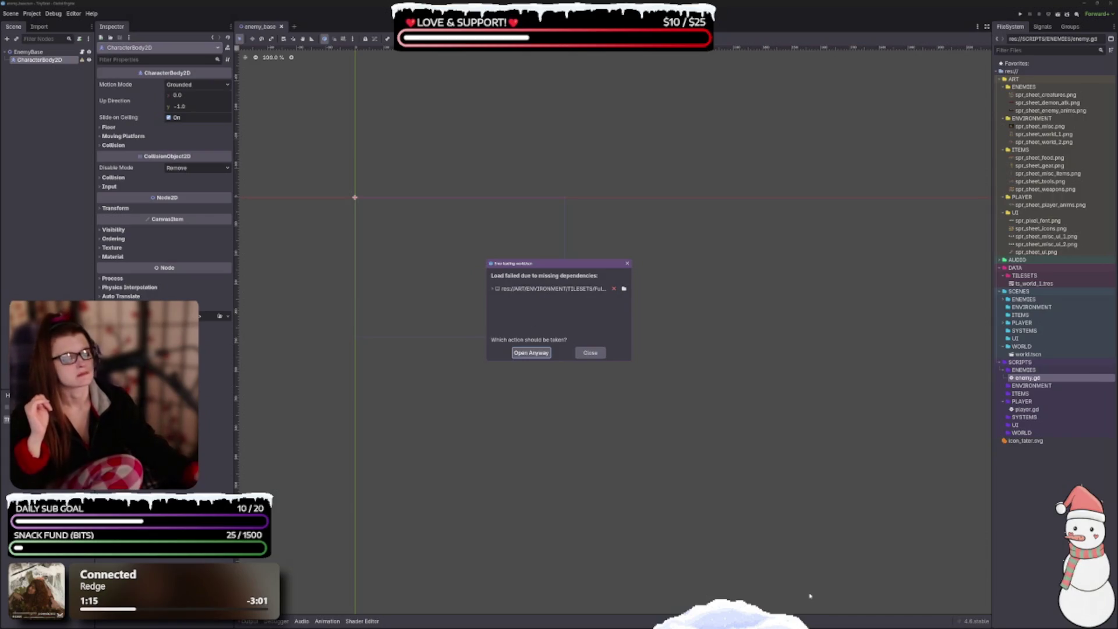
left_click(494, 289)
left_click(495, 296)
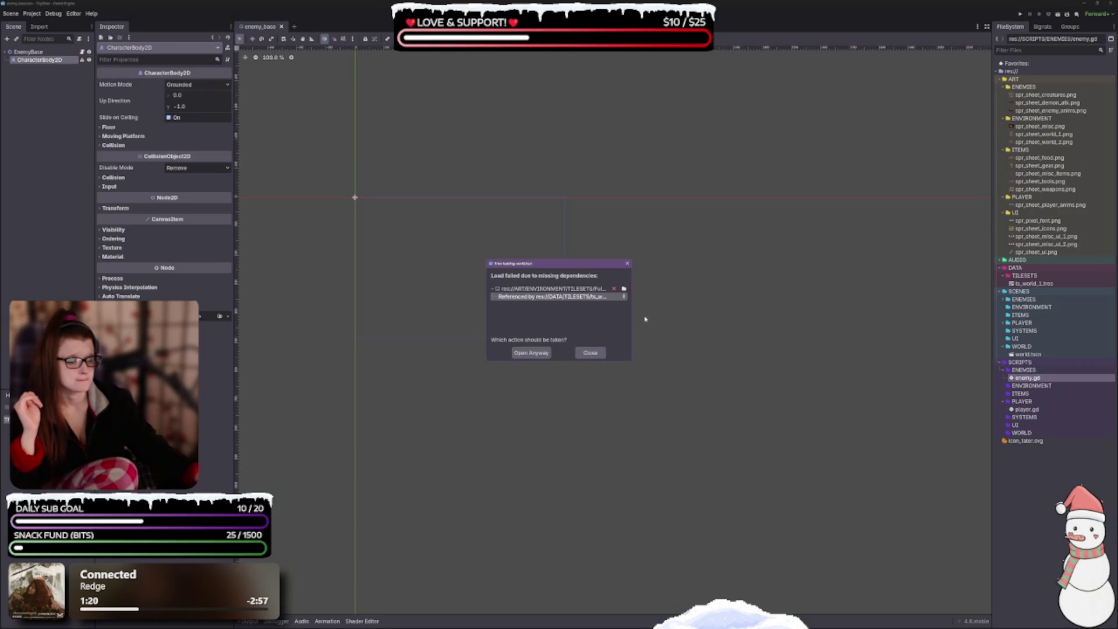
mouse_move(631, 319)
left_mouse_down()
mouse_move(993, 319)
mouse_move(769, 319)
mouse_move(706, 301)
left_mouse_up()
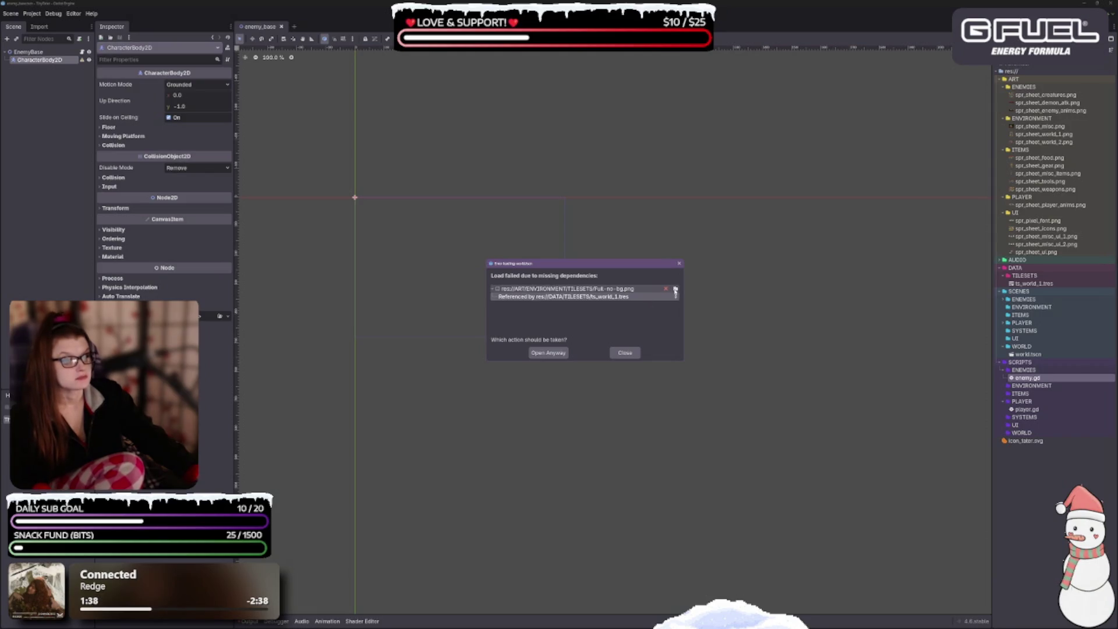
Replace the missing tile sheet with spr_sheet_world_1.png from res://ART/ENVIRONMENT.
left_click(675, 290)
mouse_move(597, 212)
left_mouse_down()
mouse_move(680, 361)
mouse_move(670, 347)
left_mouse_up()
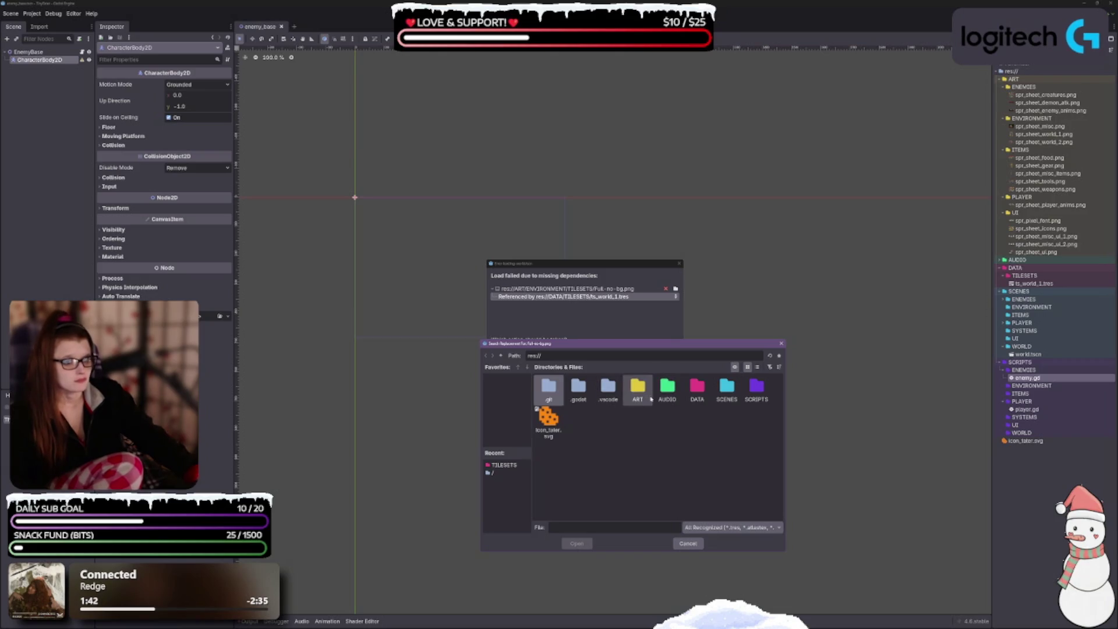
double_click(650, 399)
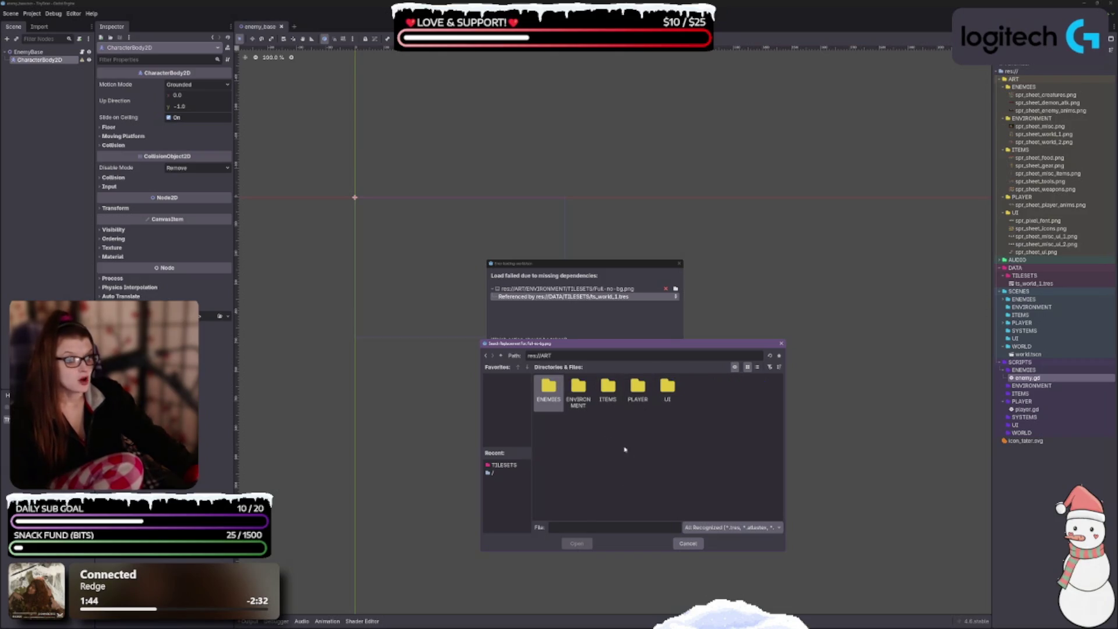
double_click(570, 399)
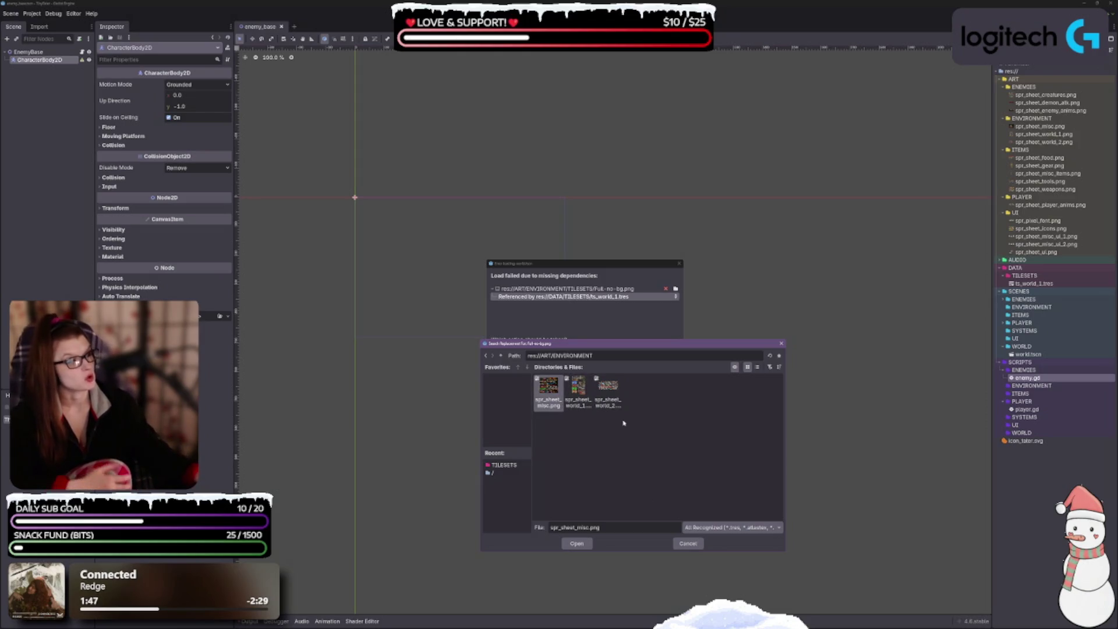
left_click(590, 393)
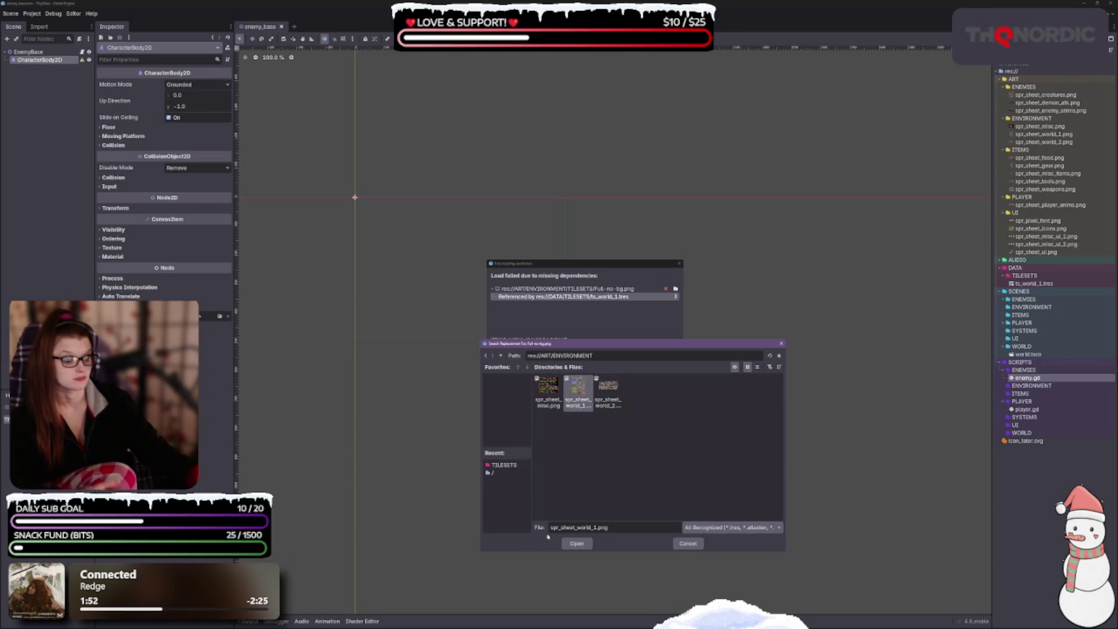
left_click(578, 544)
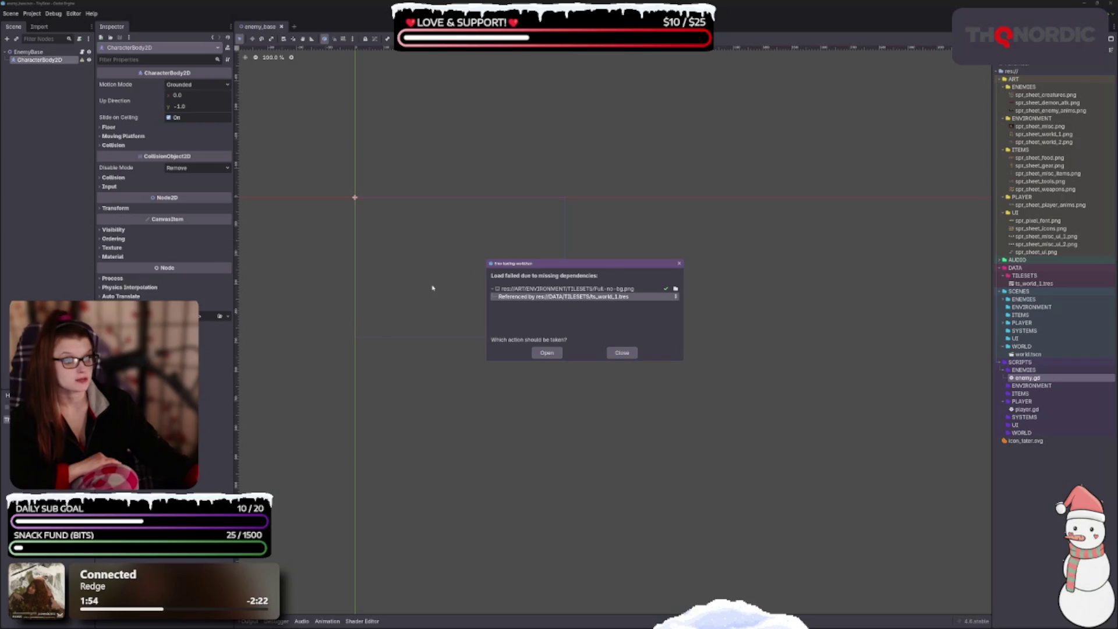
Open the world scene with the fixed dependency and look over its tilemap.
left_click(558, 352)
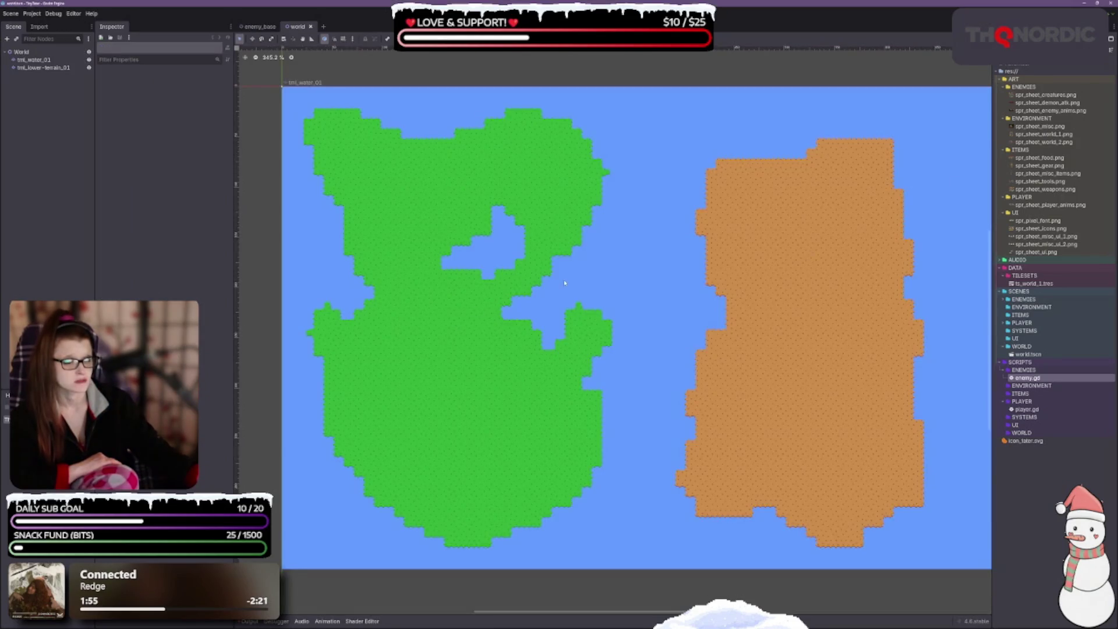
scroll(484, 319, "down", 4)
scroll(488, 319, "up", 3)
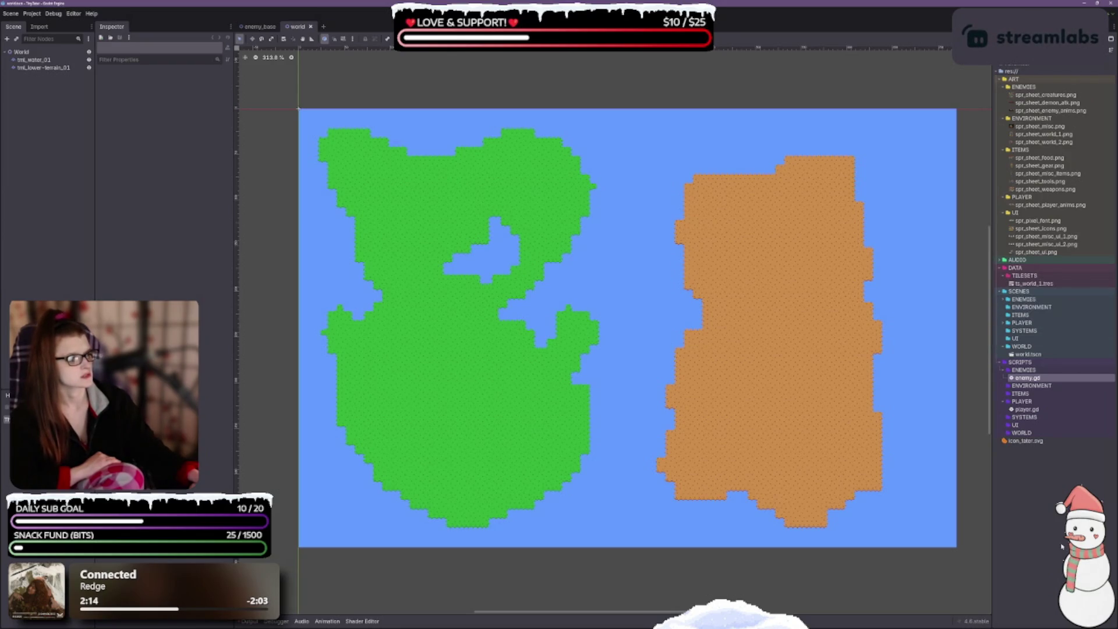
Reopen enemy_base.tscn from the SCENES/ENEMIES folder.
left_click(1021, 361)
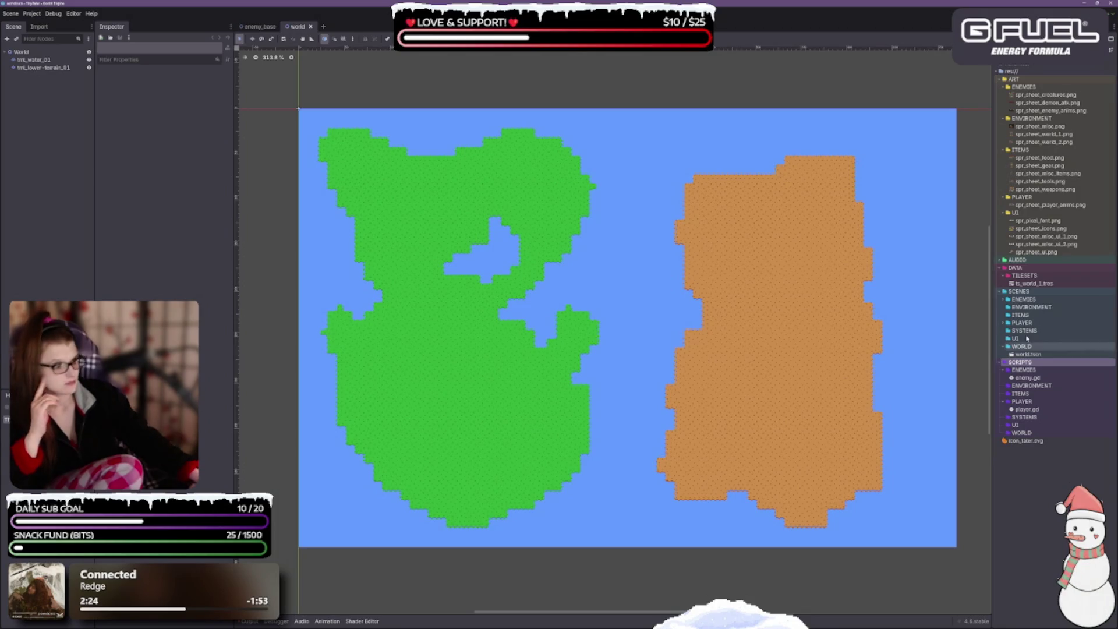
left_click(1005, 300)
double_click(1054, 307)
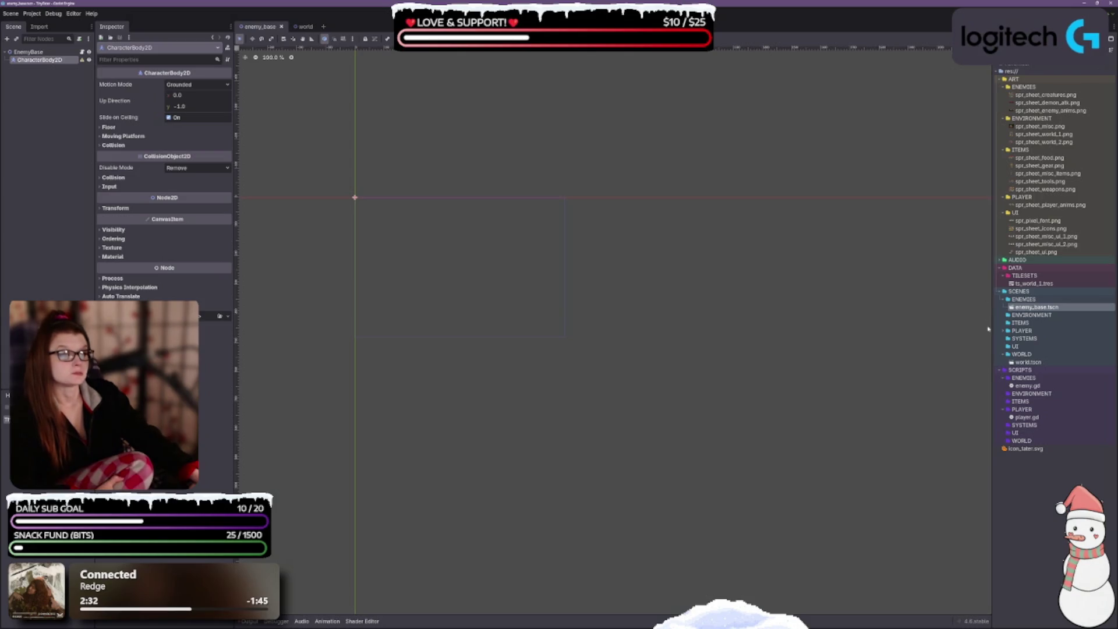
Delete the CharacterBody2D child node from EnemyBase.
left_click(51, 74)
left_click(39, 59)
key("Delete")
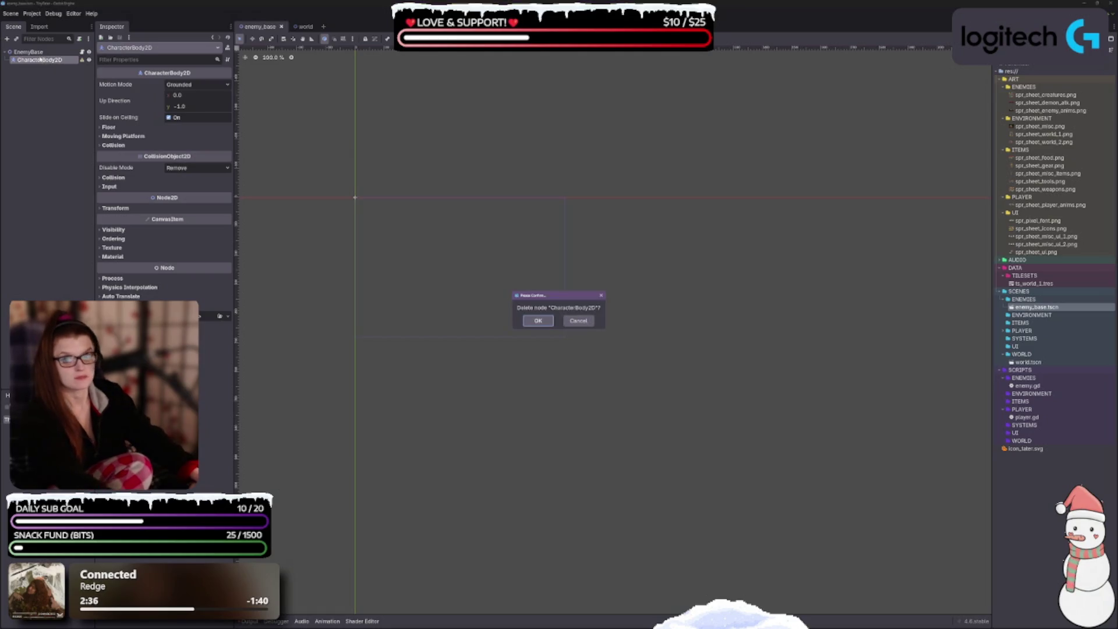
key("Return")
Change the EnemyBase root's type to CharacterBody2D, keeping its name.
left_click(33, 54)
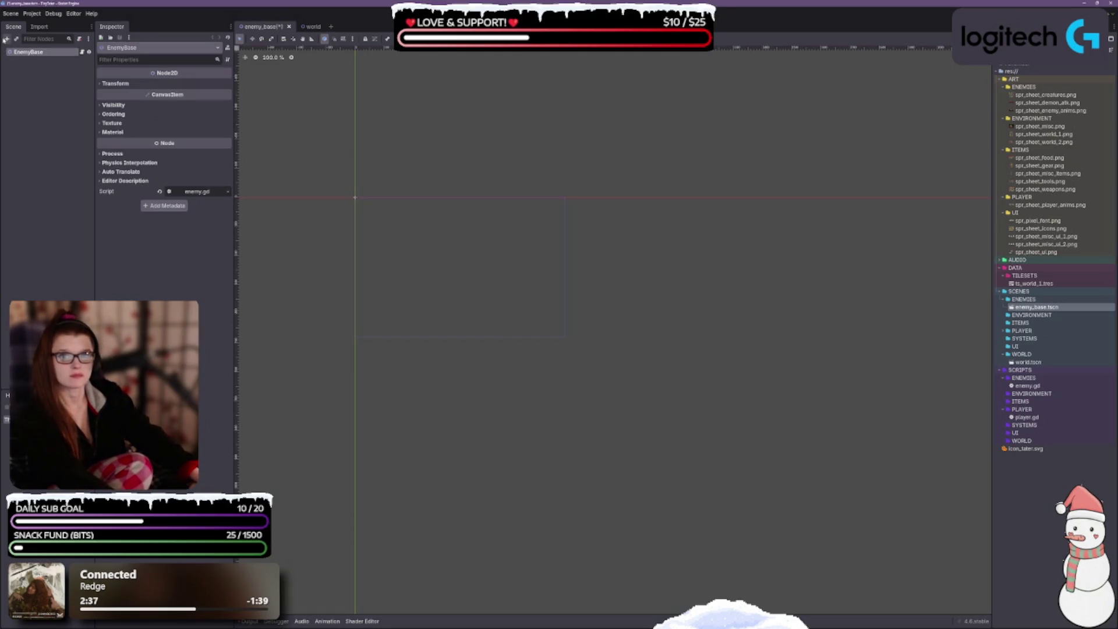
right_click(19, 53)
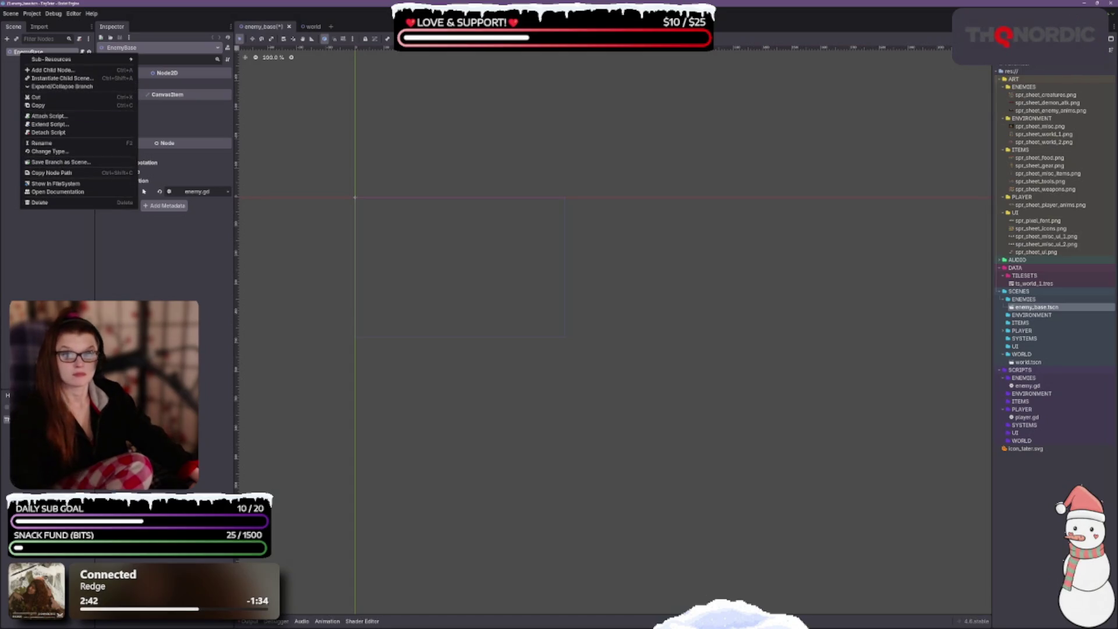
left_click(105, 142)
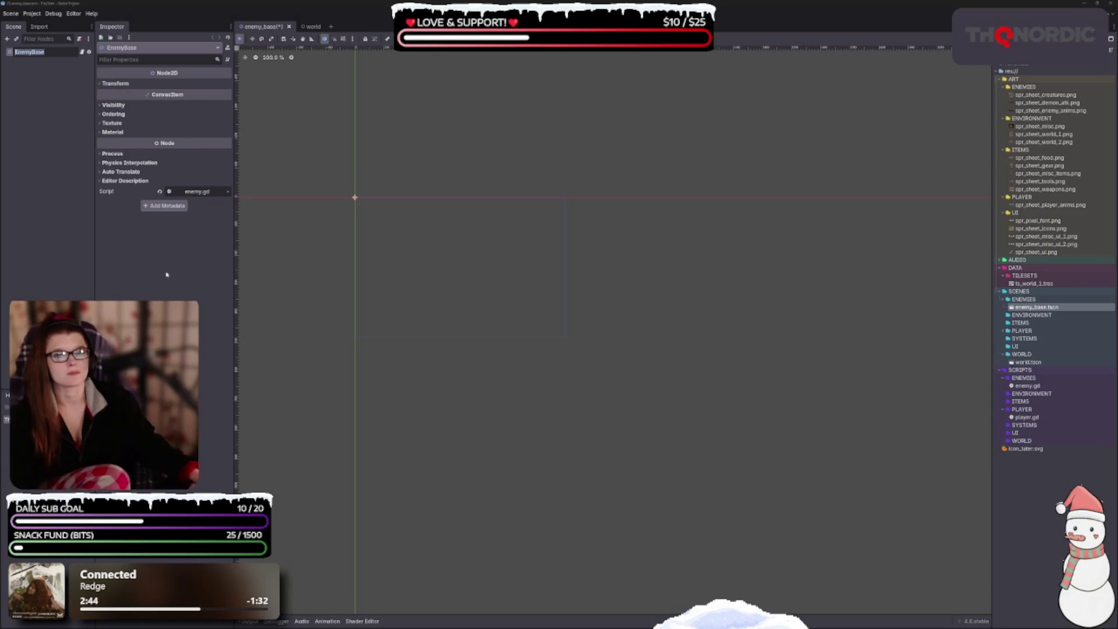
key("Return")
right_click(47, 58)
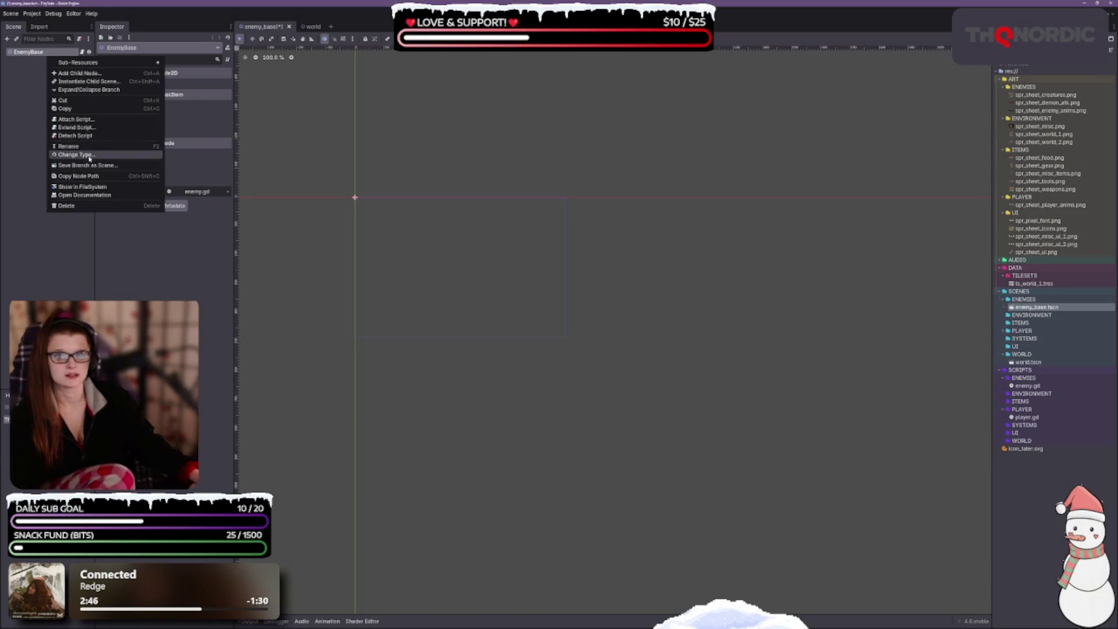
left_click(84, 156)
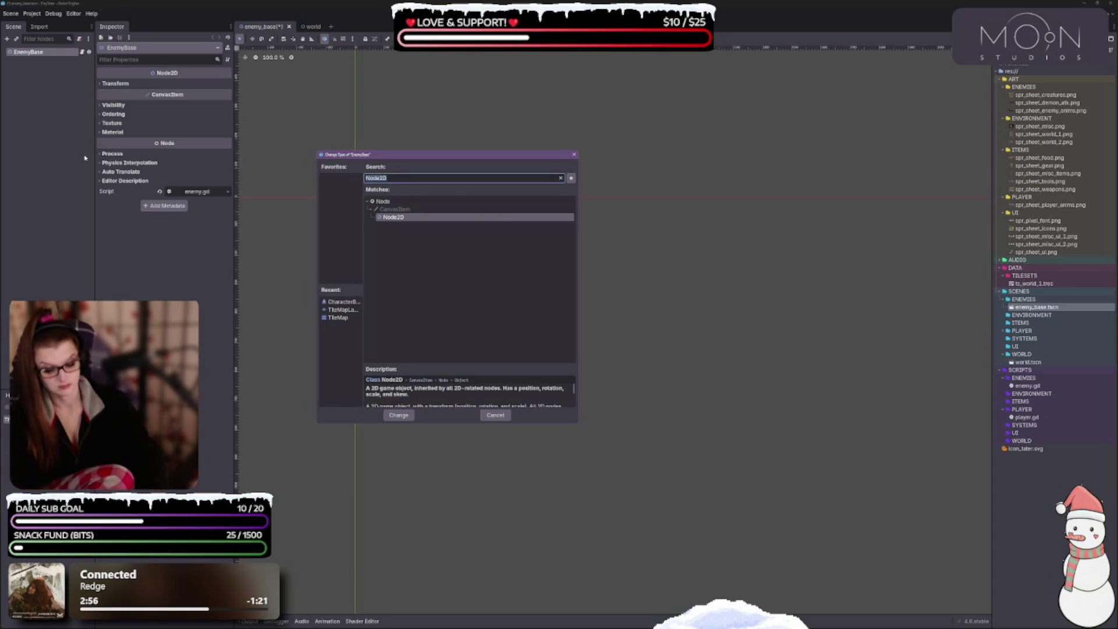
type("charac")
key("Return")
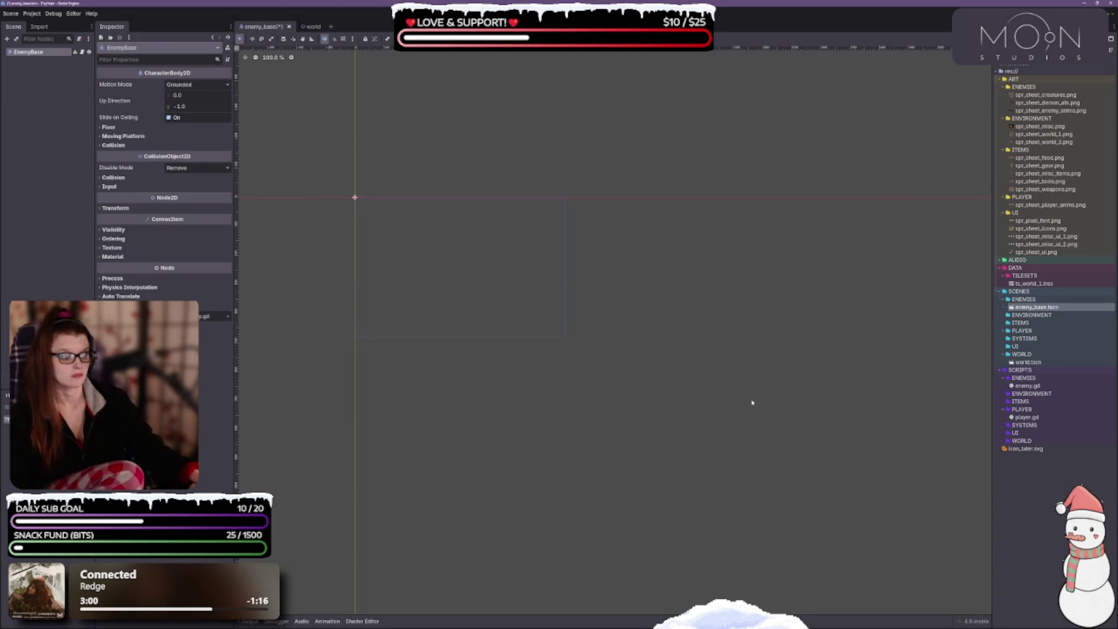
Save the enemy_base scene and dismiss the missing collision shape warning.
left_click(46, 74)
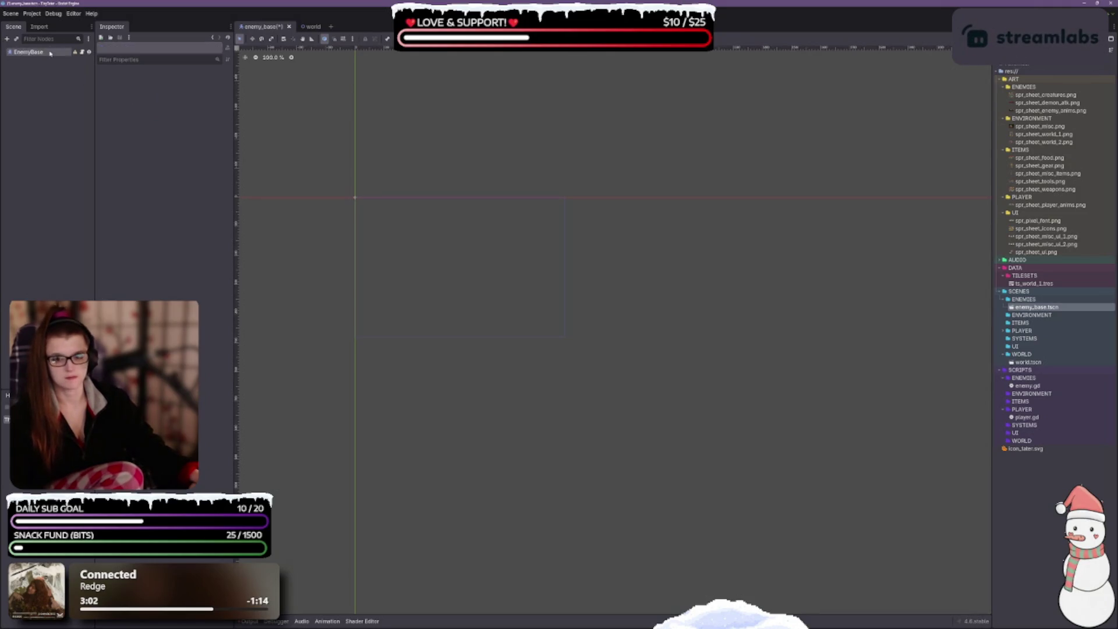
left_click(35, 52)
key("ctrl+s")
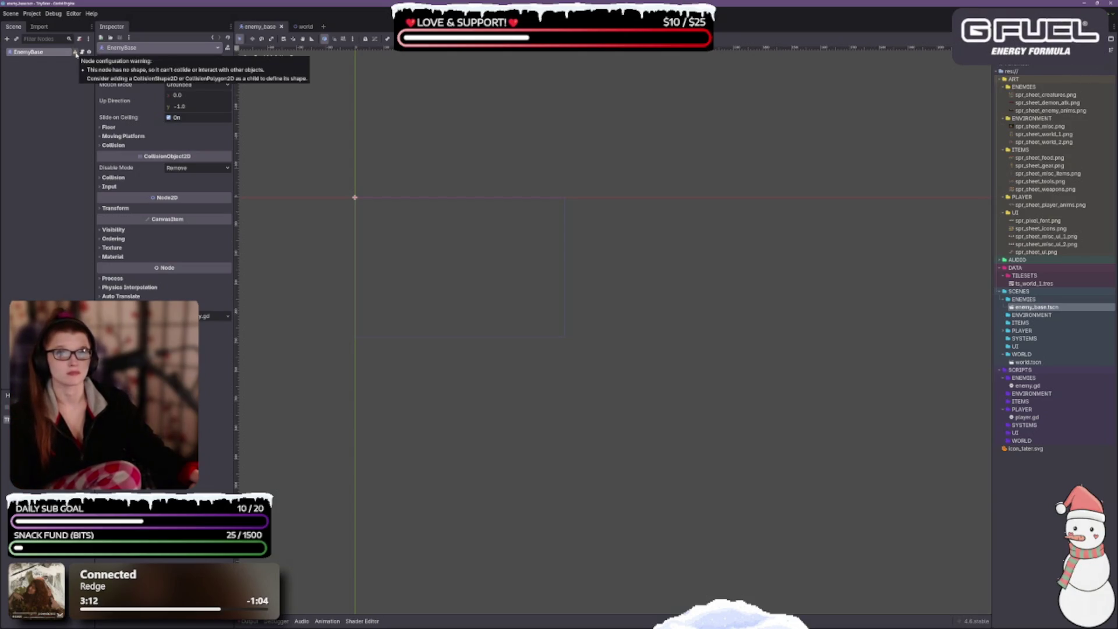
left_click(76, 53)
left_click(565, 334)
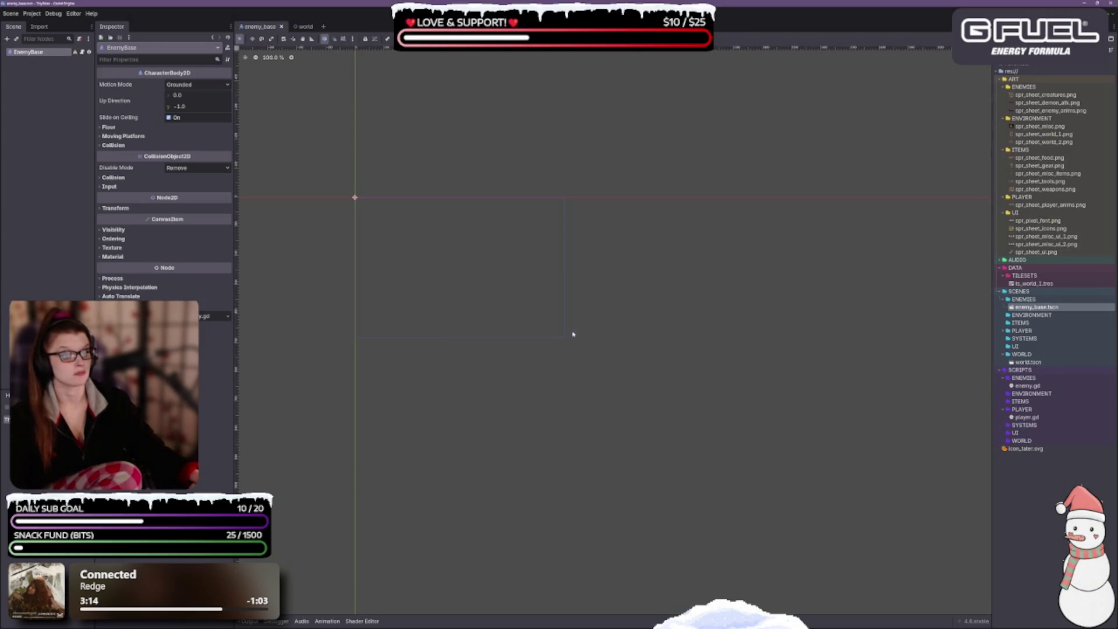
Pan and scroll the 2D canvas to look over the finished EnemyBase scene.
left_click_drag(435, 276, 473, 310)
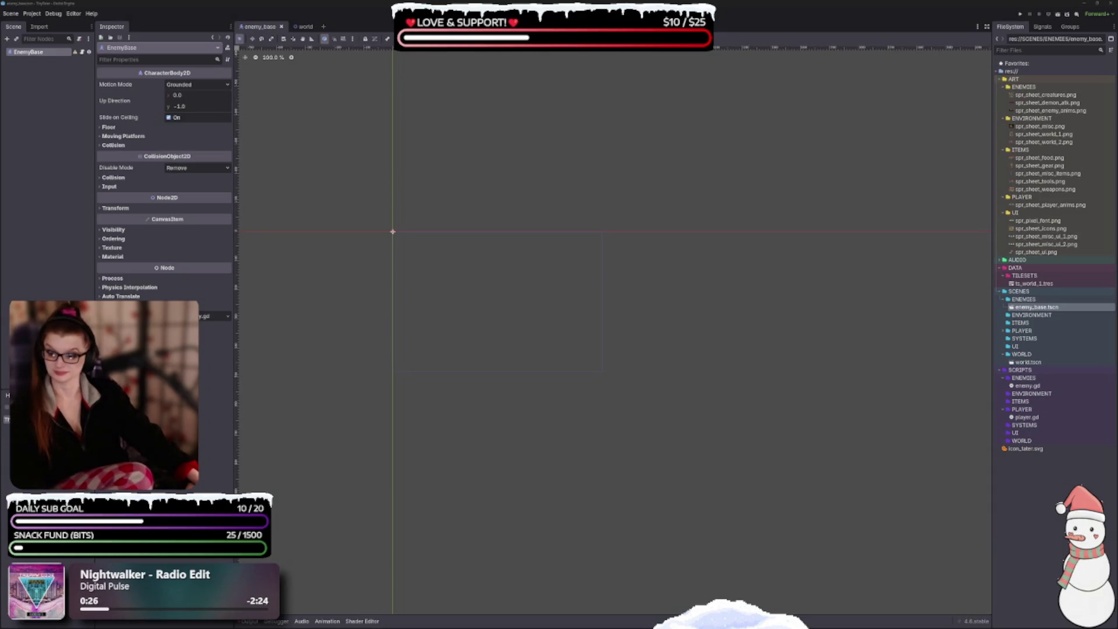
scroll(270, 217, "down", 3)
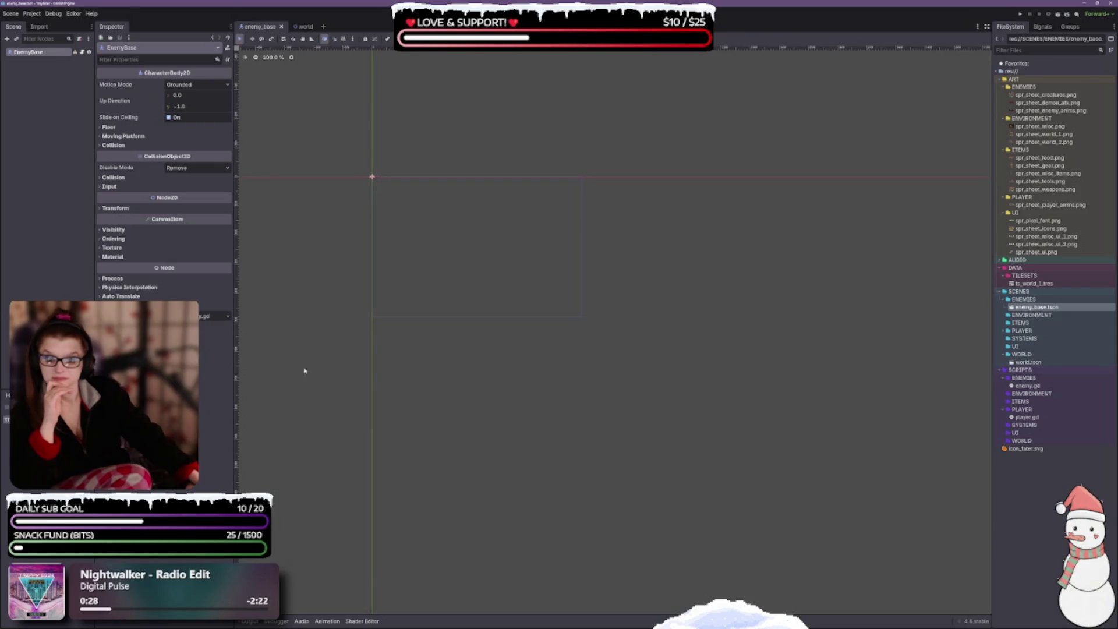
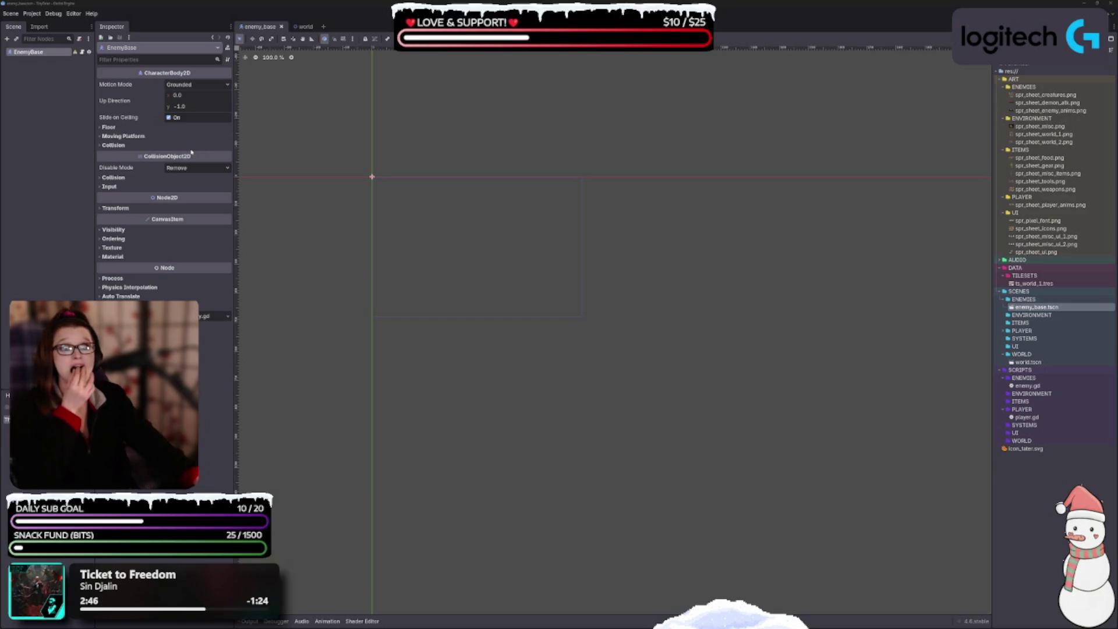
Dismiss the missing-shape warning and add a CollisionShape2D child under EnemyBase.
left_click(75, 52)
left_click(545, 333)
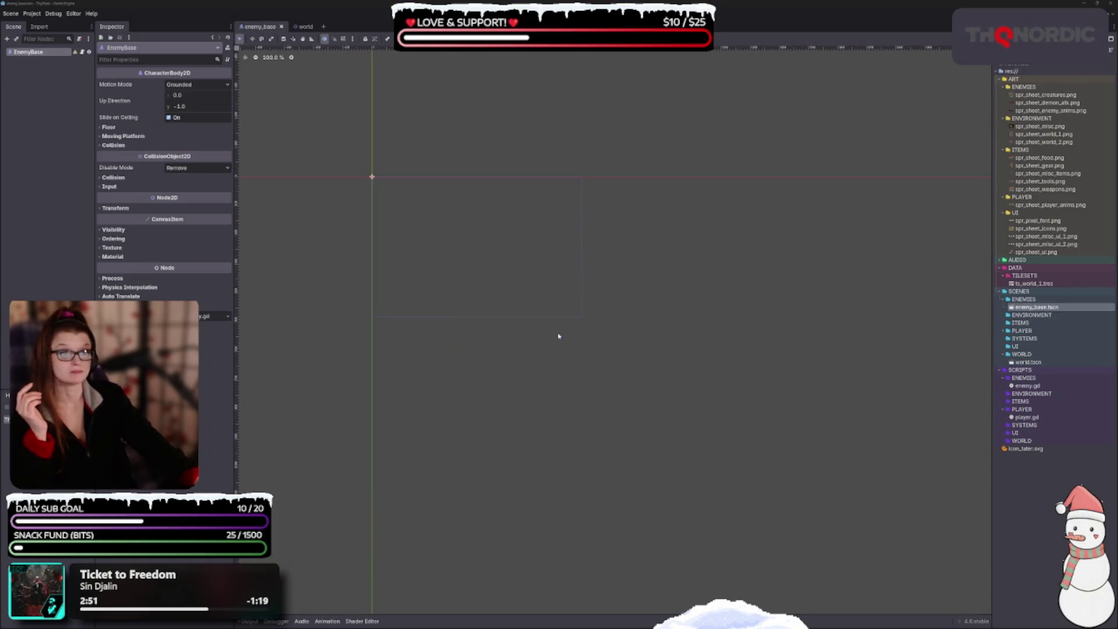
right_click(41, 53)
left_click(72, 71)
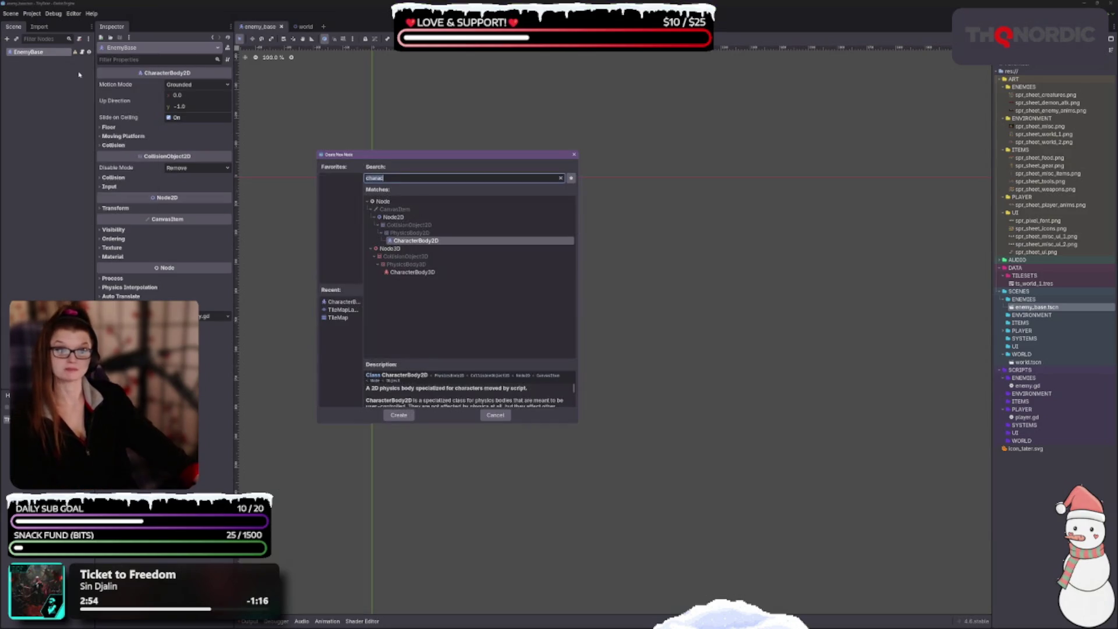
type("coll")
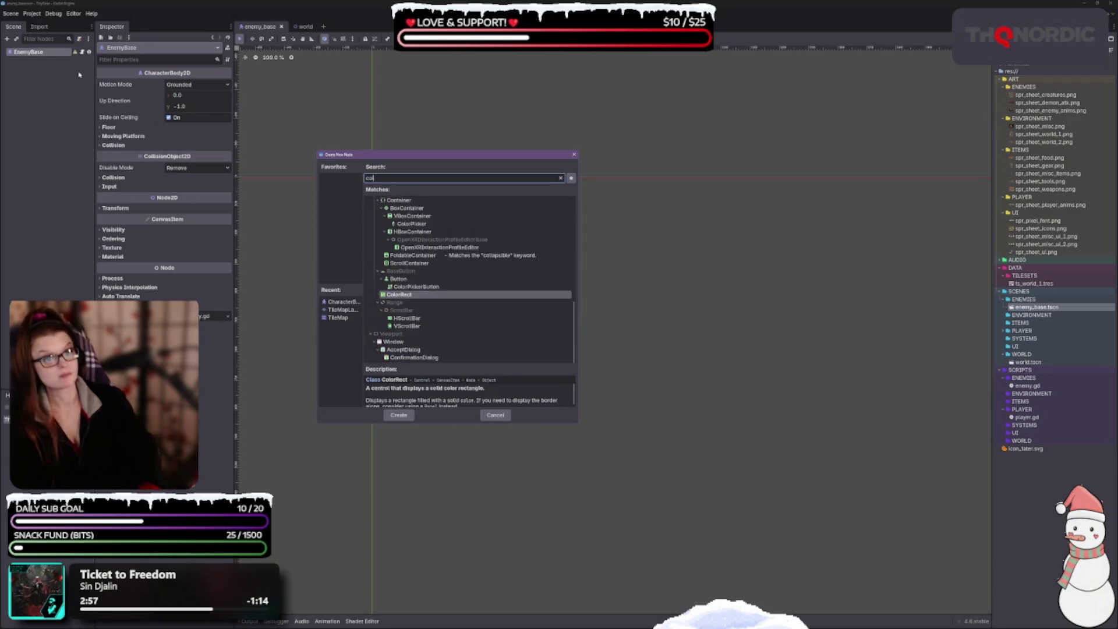
key("Return")
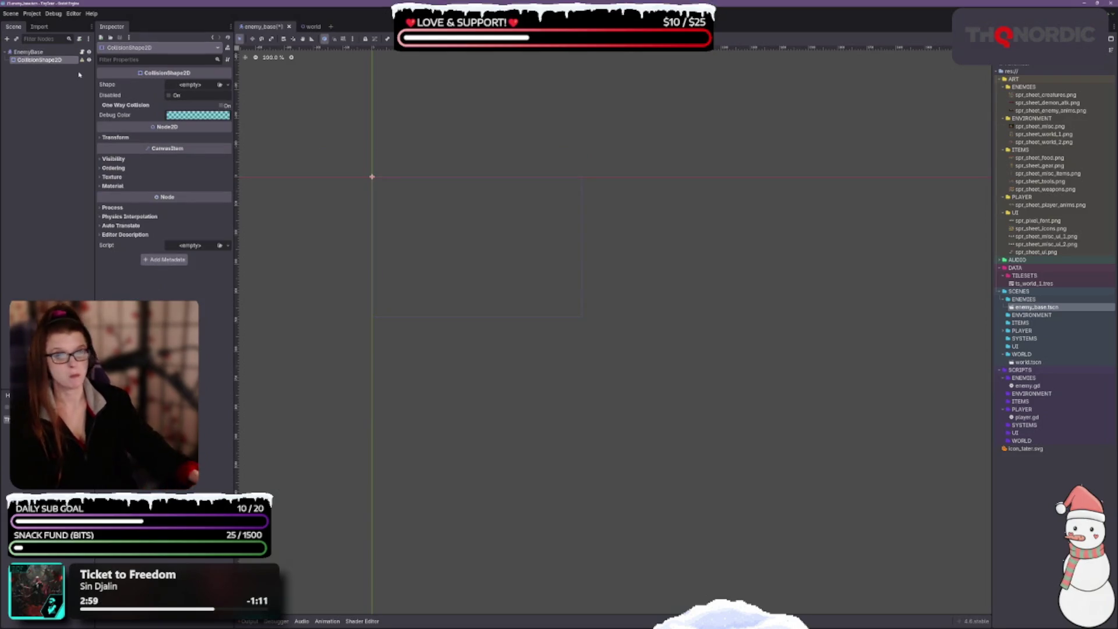
scroll(374, 292, "up", 3)
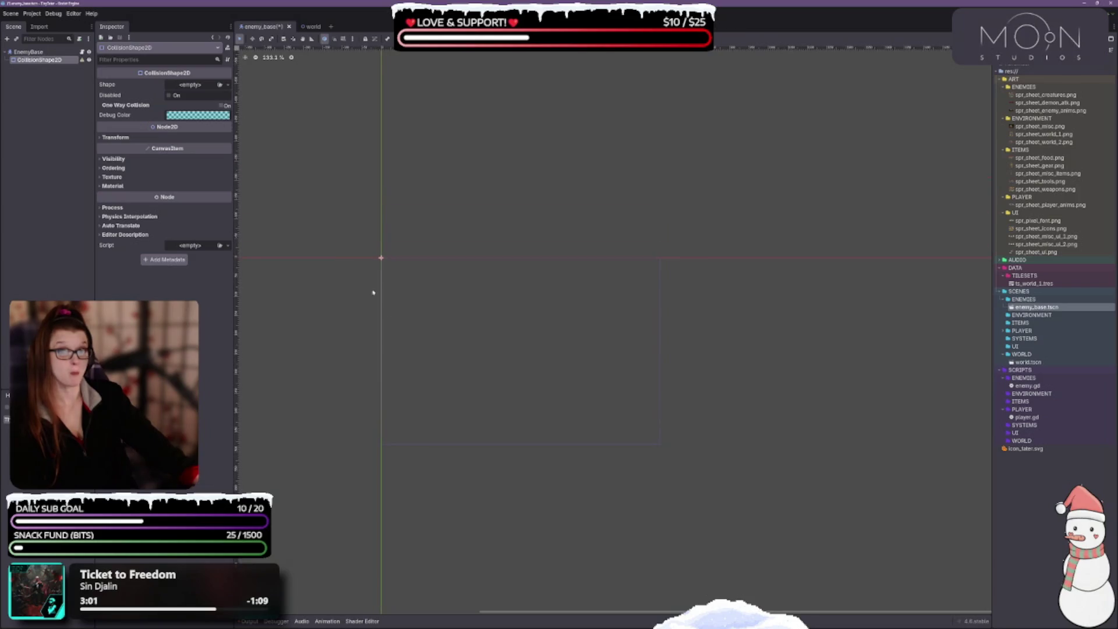
Give the CollisionShape2D a new CircleShape2D and zoom in on the circle at the origin.
left_click(195, 86)
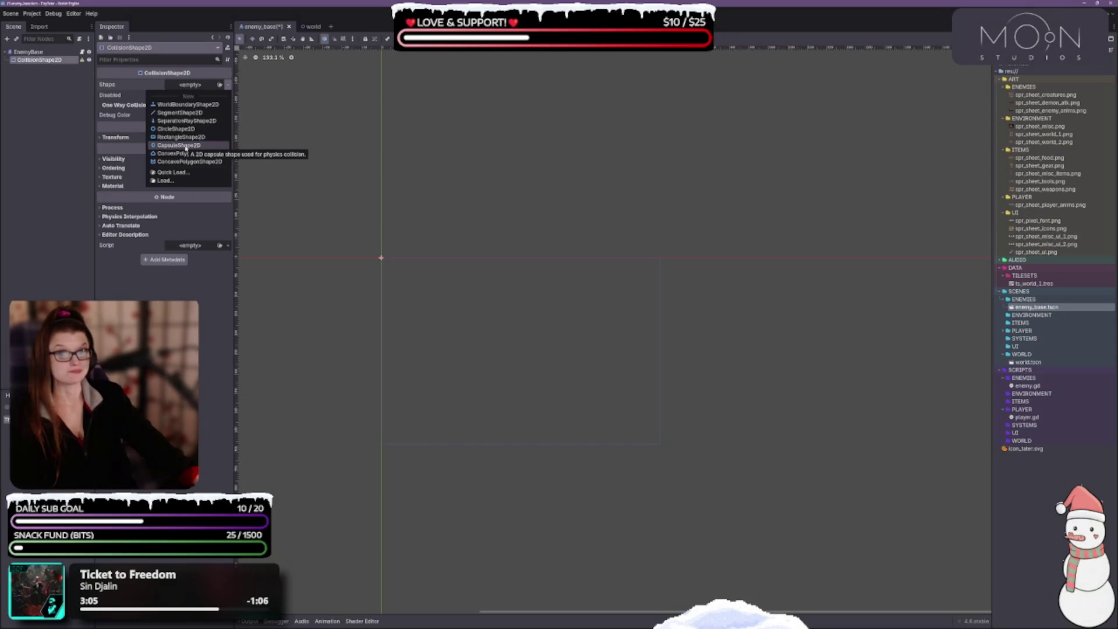
left_click(175, 129)
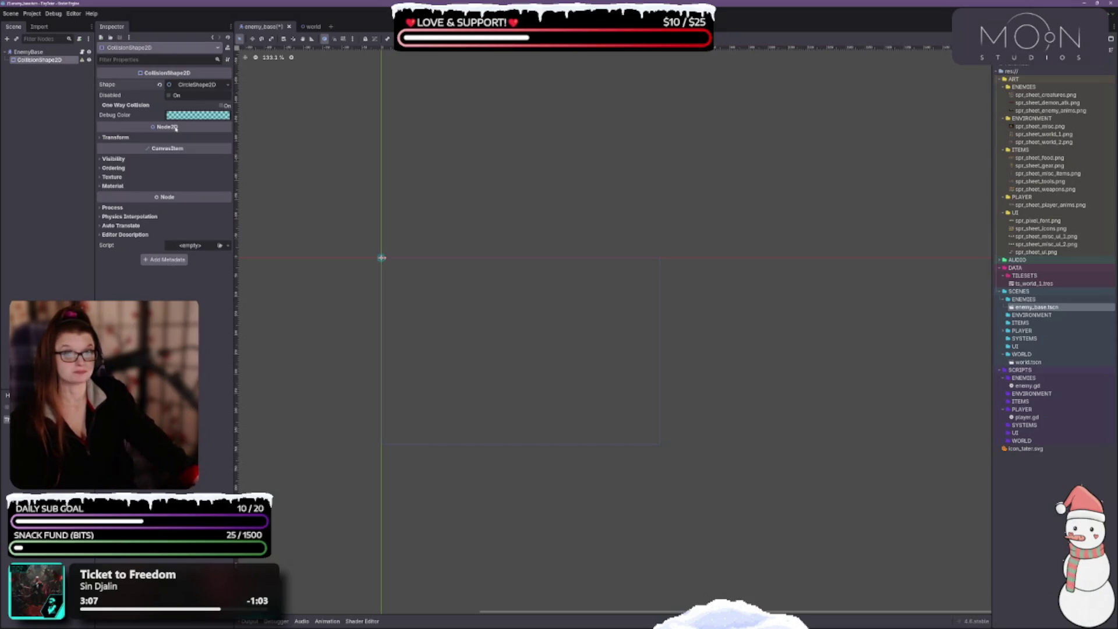
scroll(349, 267, "up", 12)
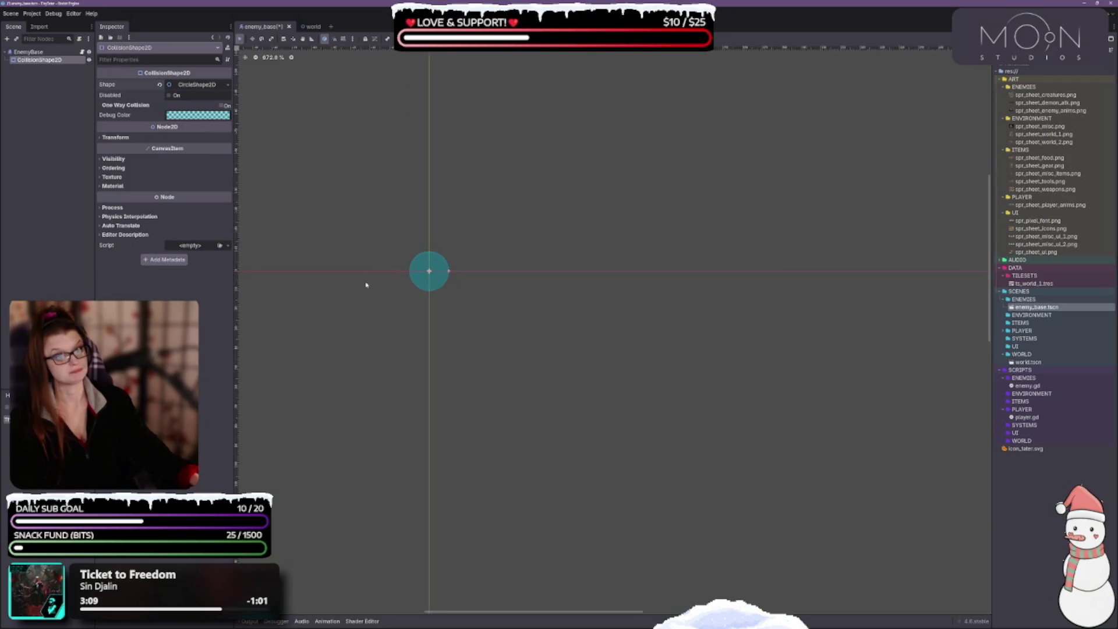
scroll(483, 275, "up", 1)
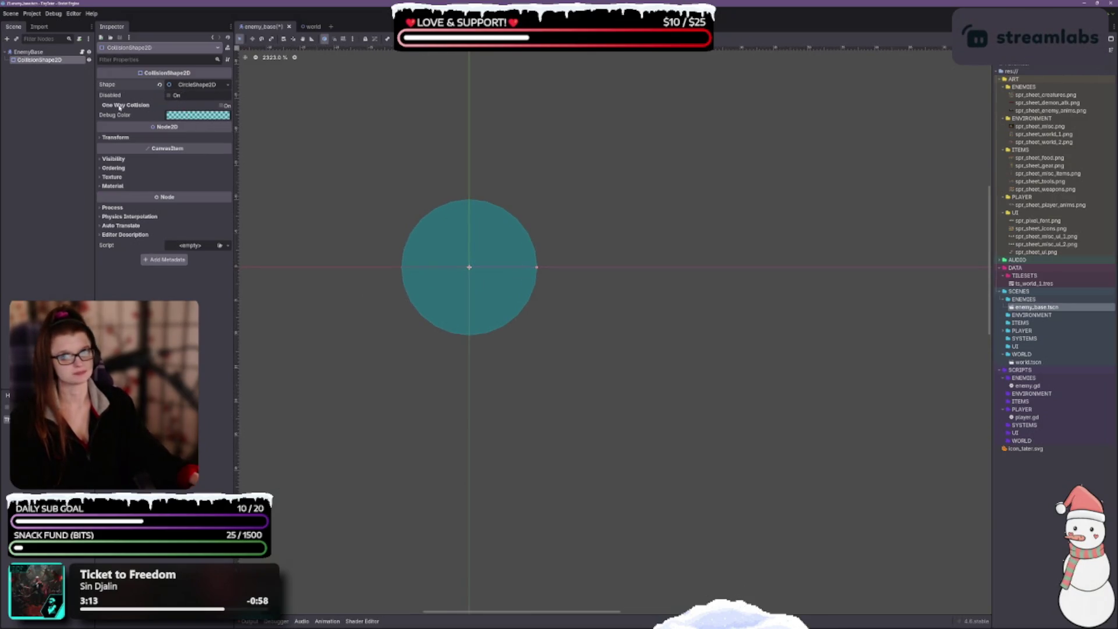
left_click(116, 137)
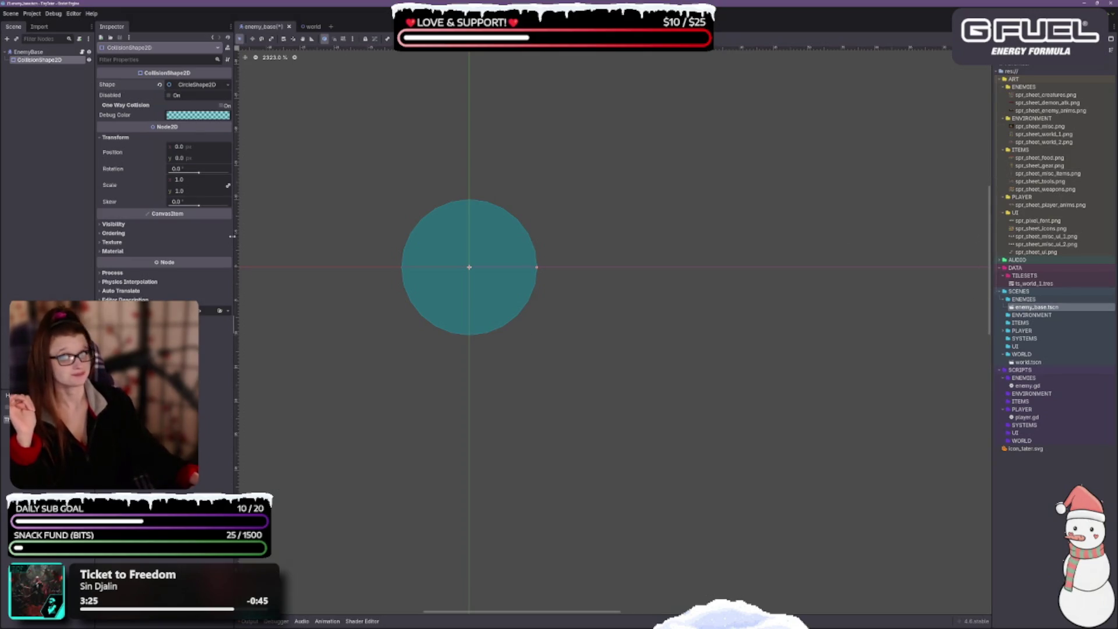
right_click(36, 53)
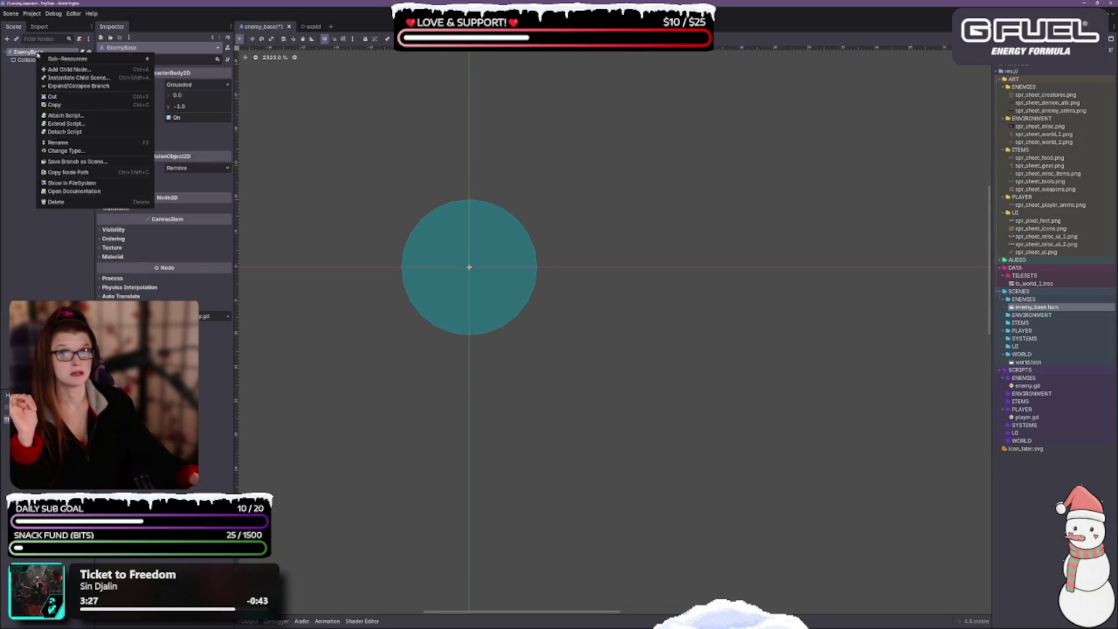
Add a Sprite2D child node under EnemyBase by searching 'spri'.
left_click(55, 68)
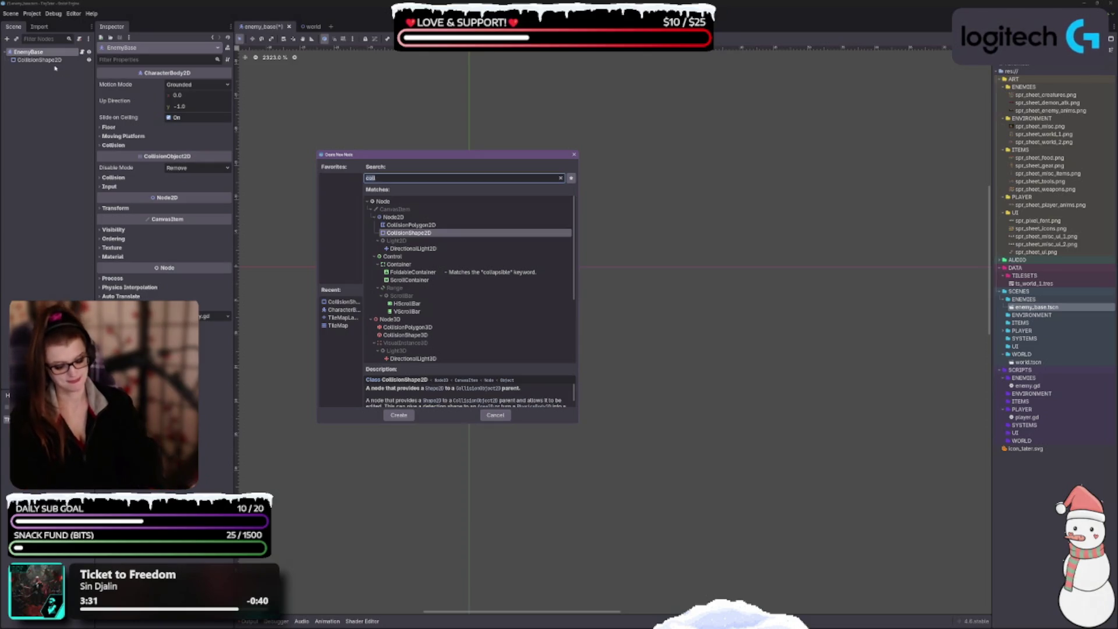
type("spri")
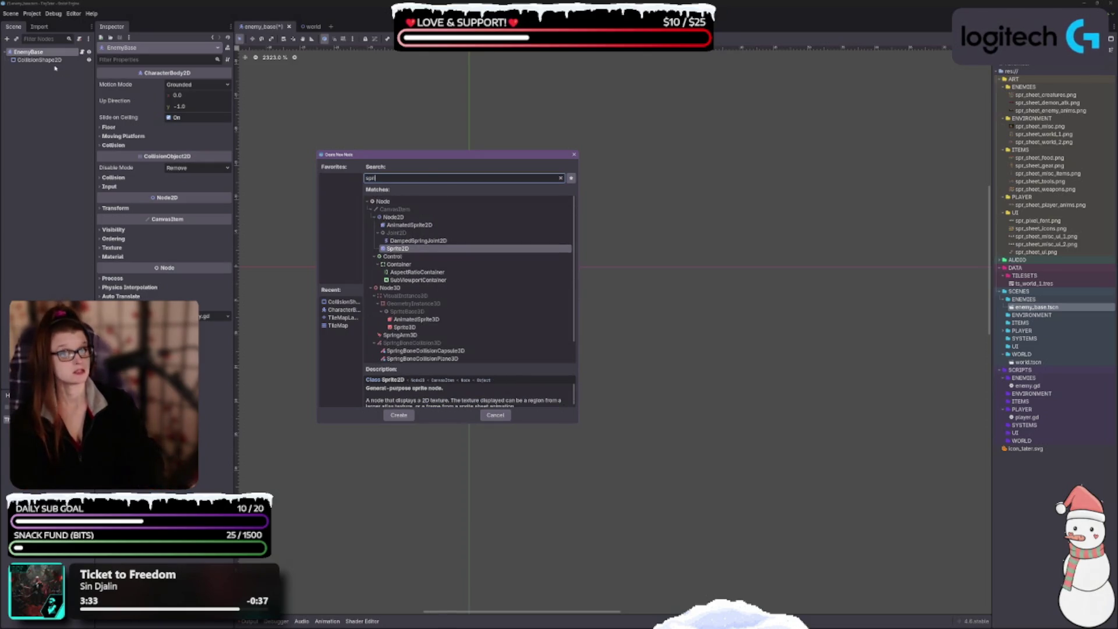
key("Return")
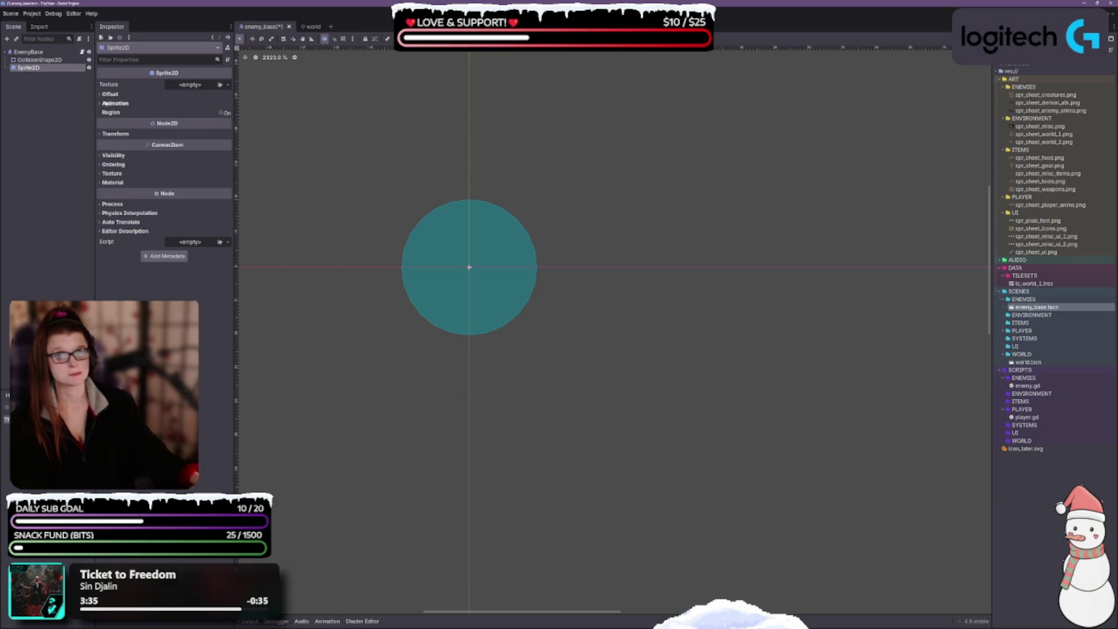
Set the Sprite2D texture to spr_sheet_demon_atk.png from the FileSystem dock.
left_click(1073, 113)
mouse_move(1073, 113)
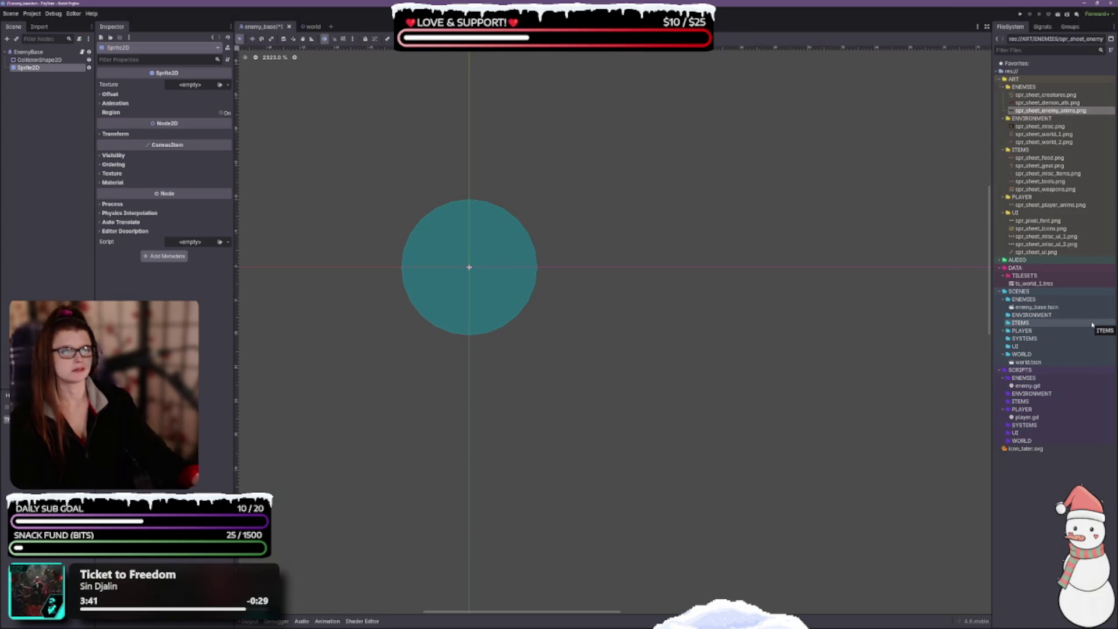
left_click(1077, 105)
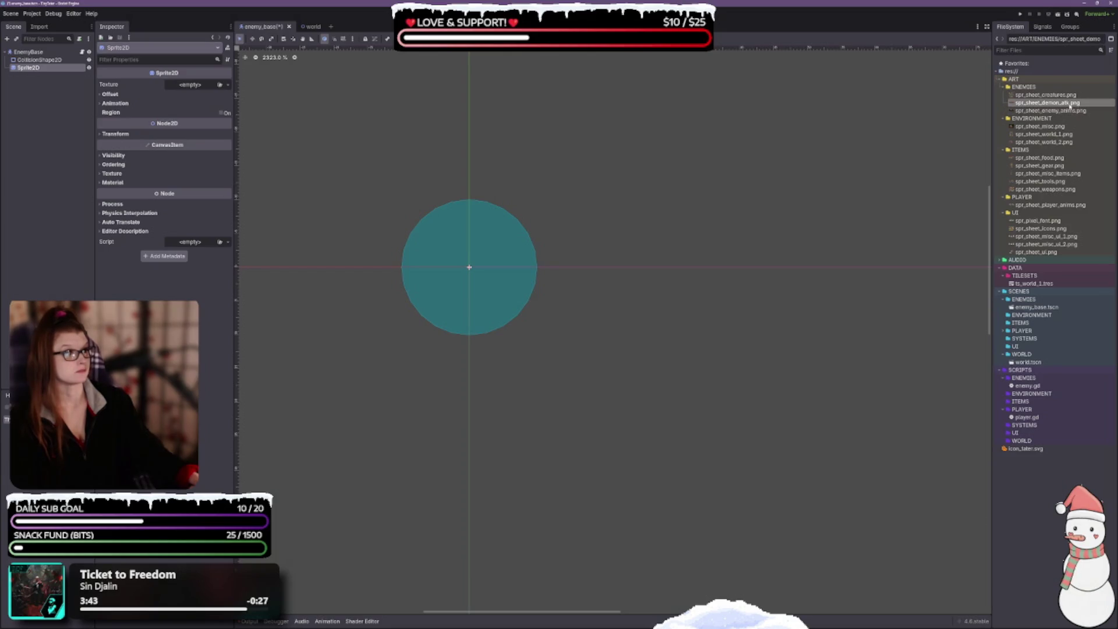
left_click_drag(1071, 106, 201, 86)
scroll(476, 351, "left", 2)
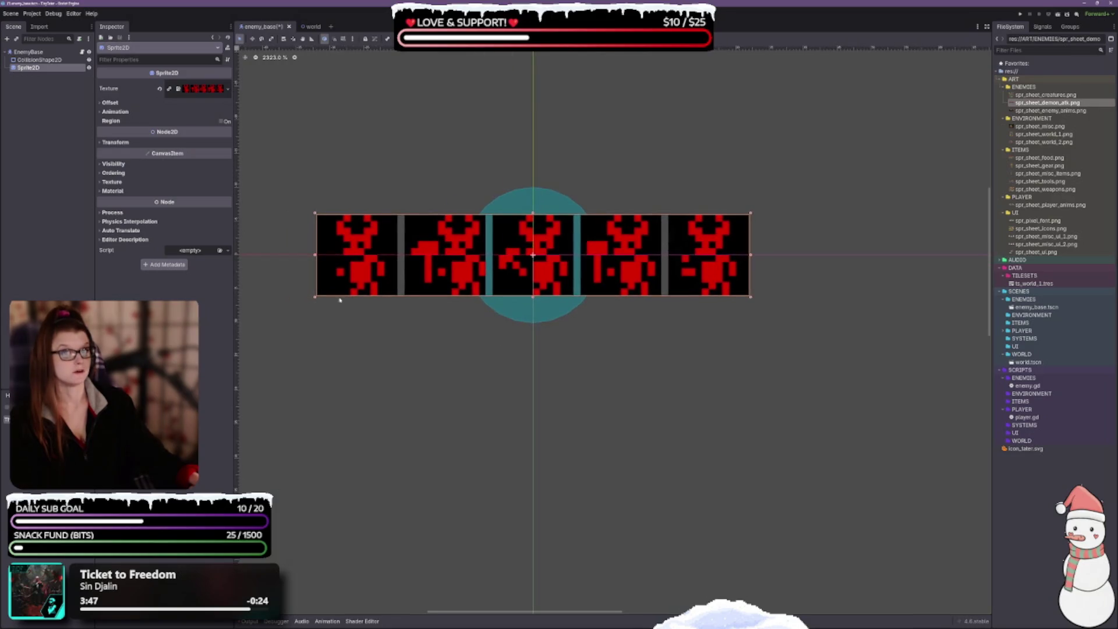
left_click(114, 111)
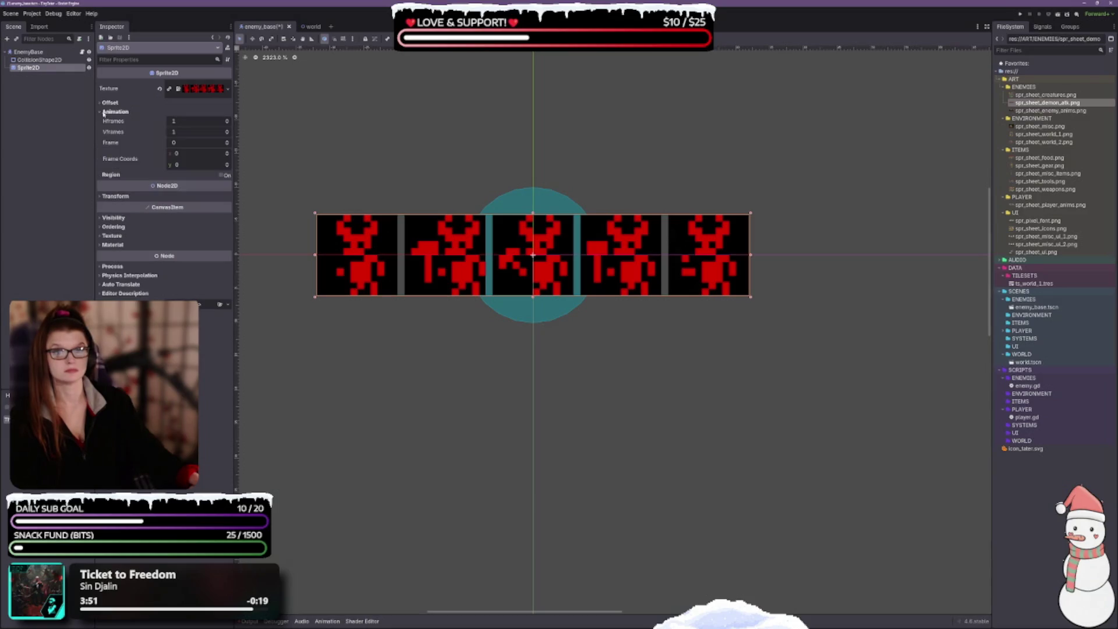
Raise the Sprite2D's Hframes to 5 so only one demon frame shows.
left_click(227, 119)
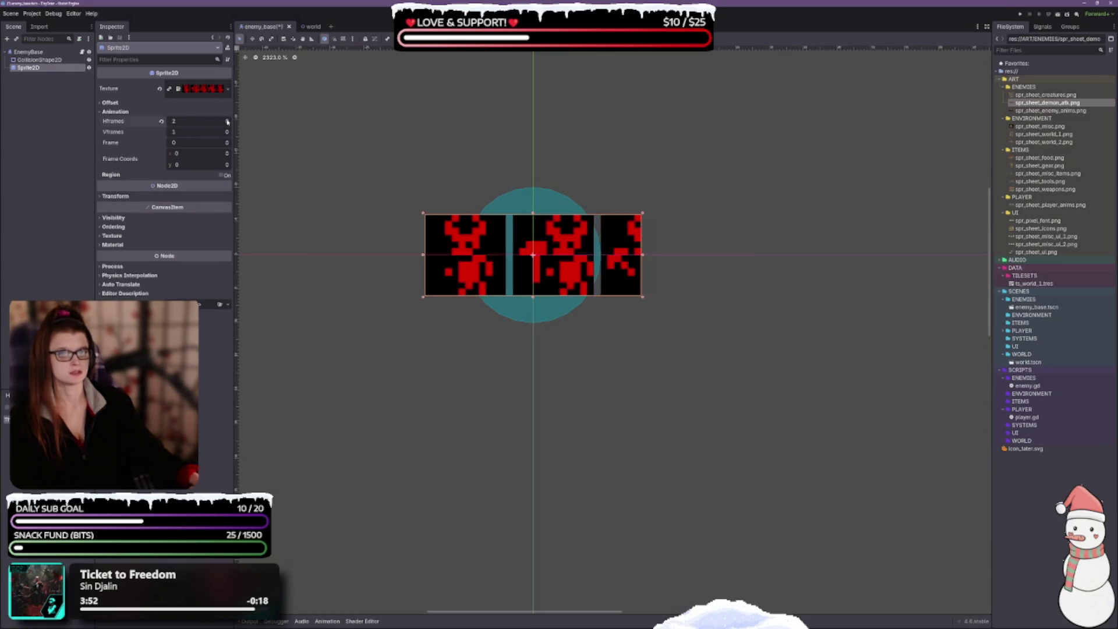
left_click(227, 120)
left_click(226, 119)
left_click(226, 119)
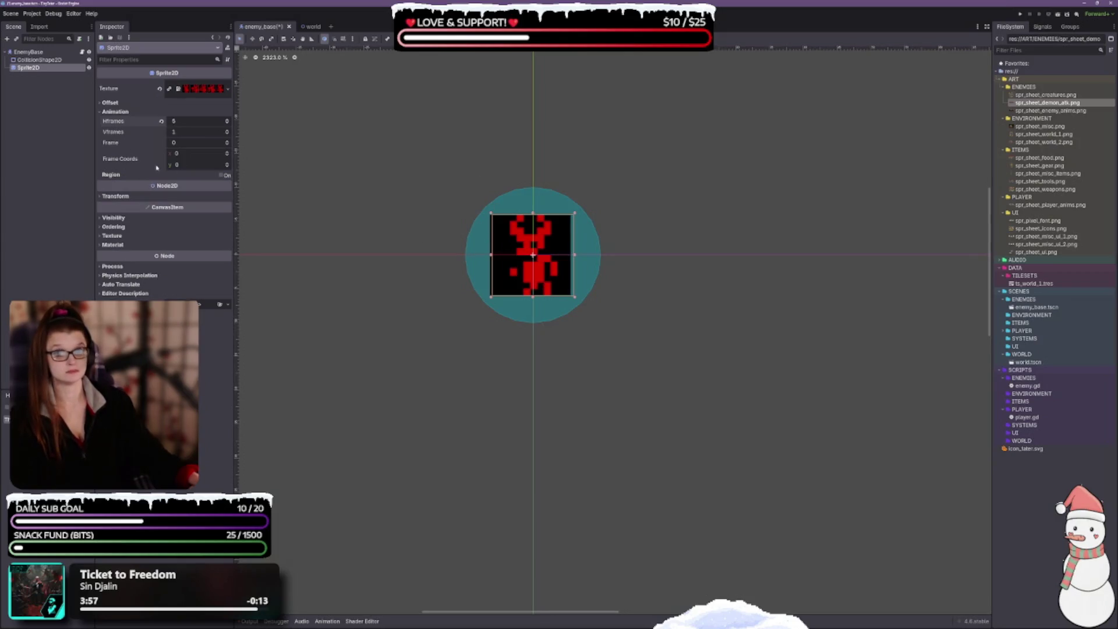
scroll(565, 276, "up", 1)
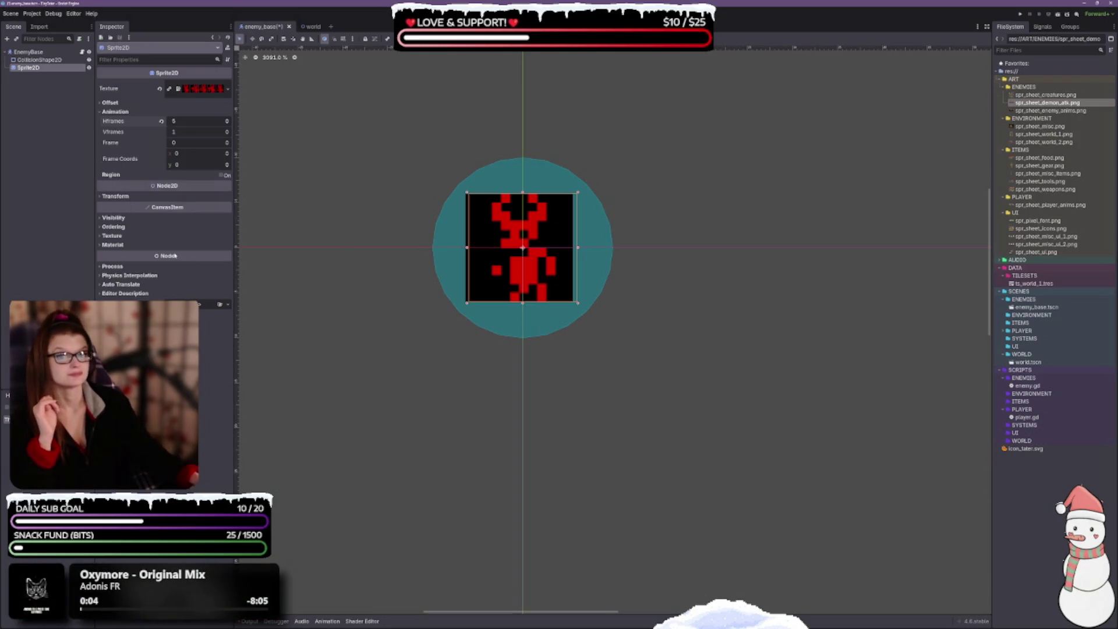
left_click(110, 197)
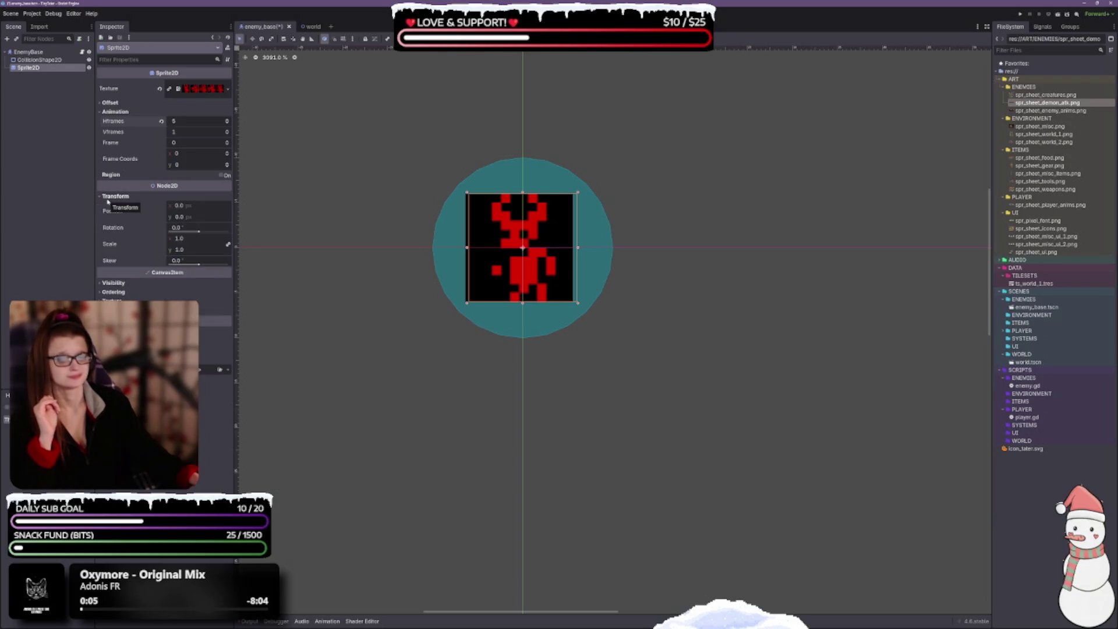
left_click(108, 197)
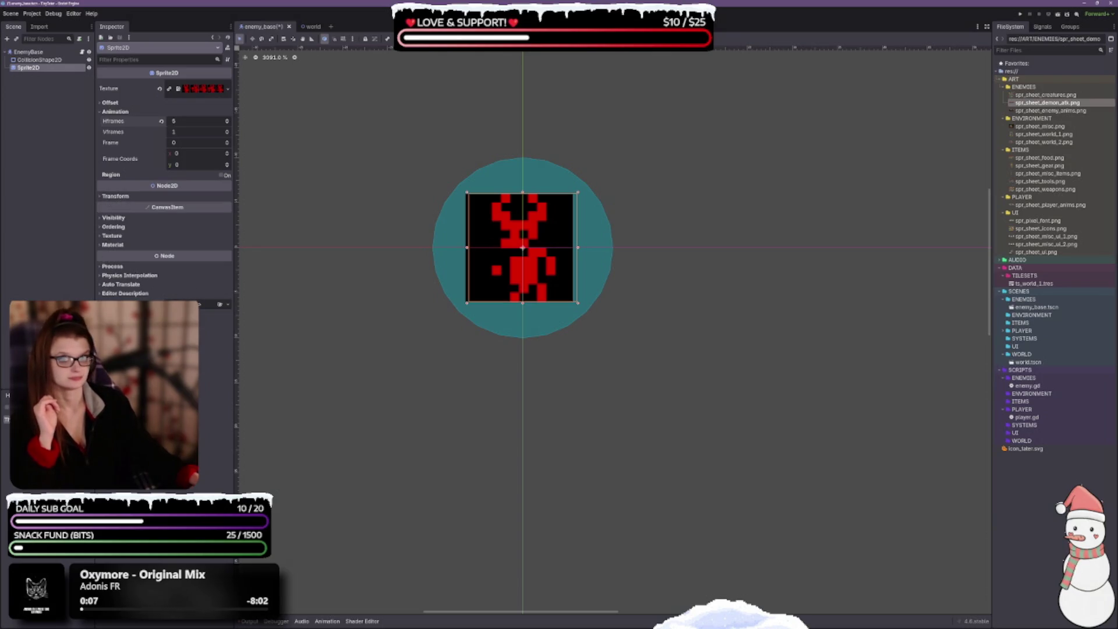